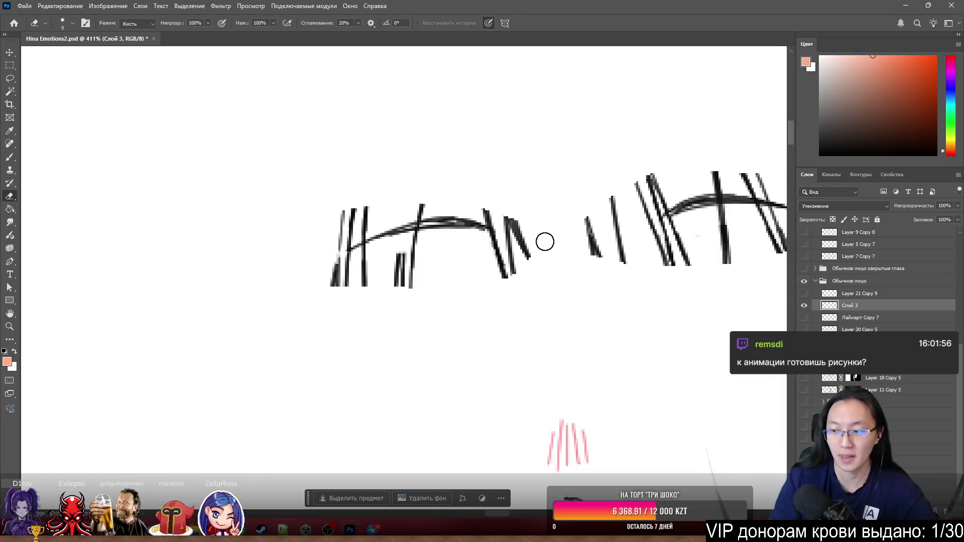
Erase the hatch strokes and leftover stubs crossing the left eyebrow's arc
mouse_move(393, 301)
mouse_down()
mouse_move(381, 276)
mouse_move(353, 269)
mouse_move(371, 254)
mouse_move(357, 262)
mouse_move(323, 231)
mouse_move(325, 242)
mouse_up()
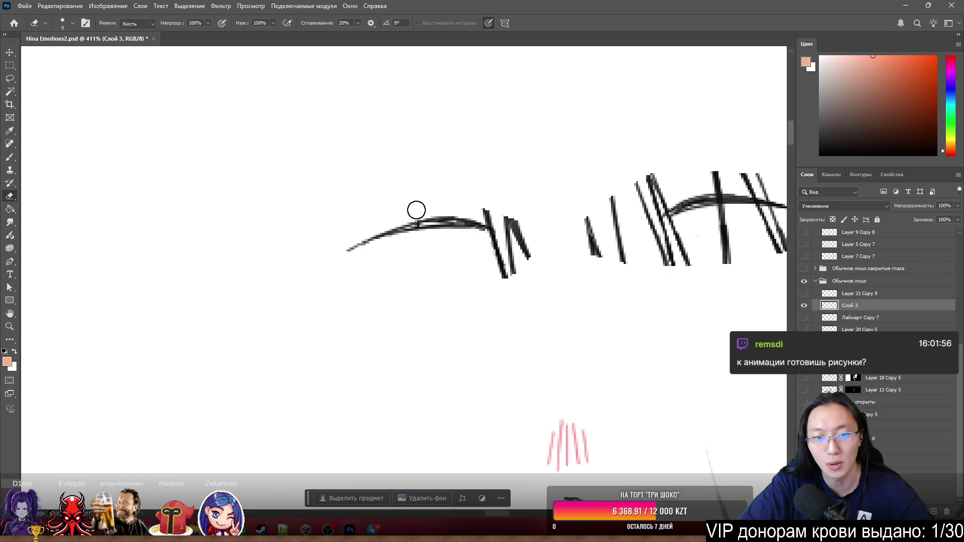
scroll(537, 264, up, 5)
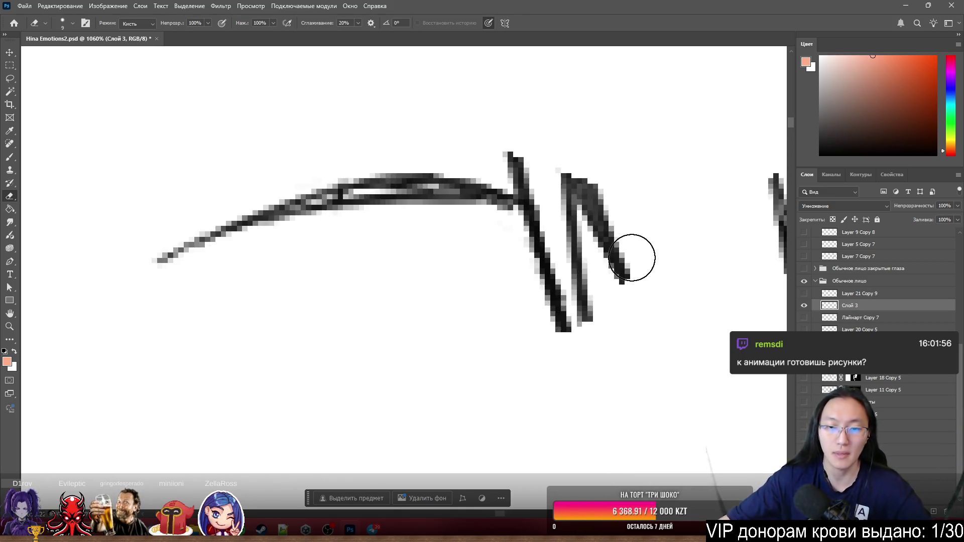
mouse_move(635, 198)
mouse_down()
mouse_move(595, 322)
mouse_move(519, 243)
mouse_up()
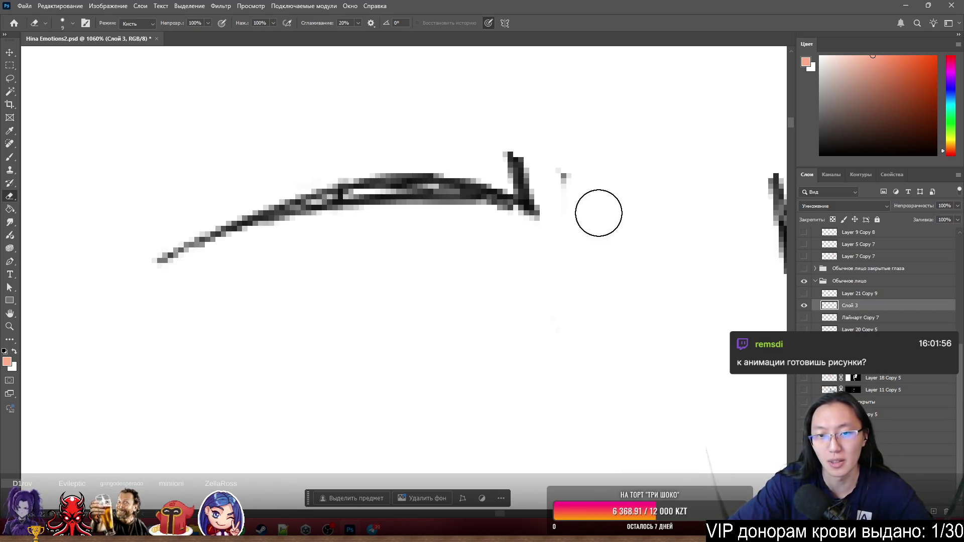
click(513, 150)
drag(534, 166, 562, 176)
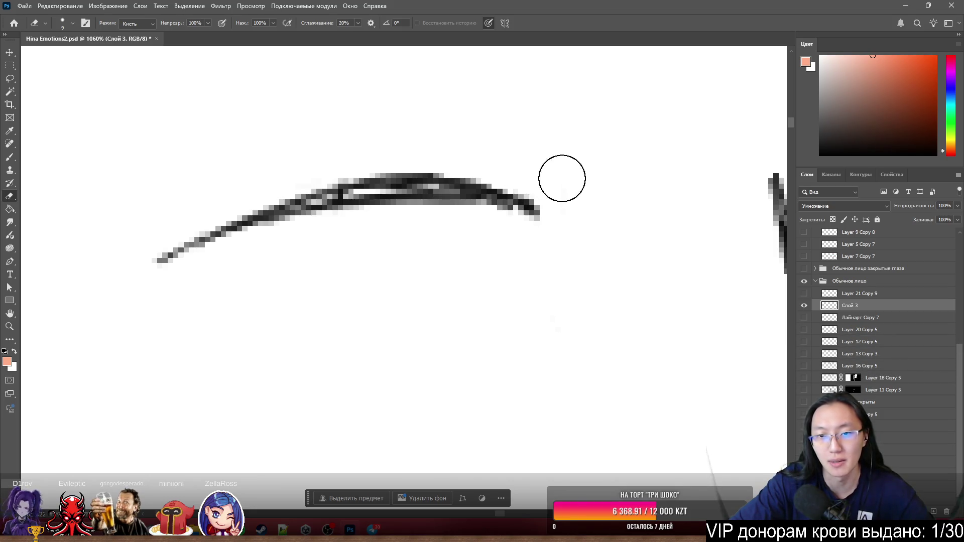
Toggle between Brush and Eraser, then set the eraser size to 1 pixel
key(b)
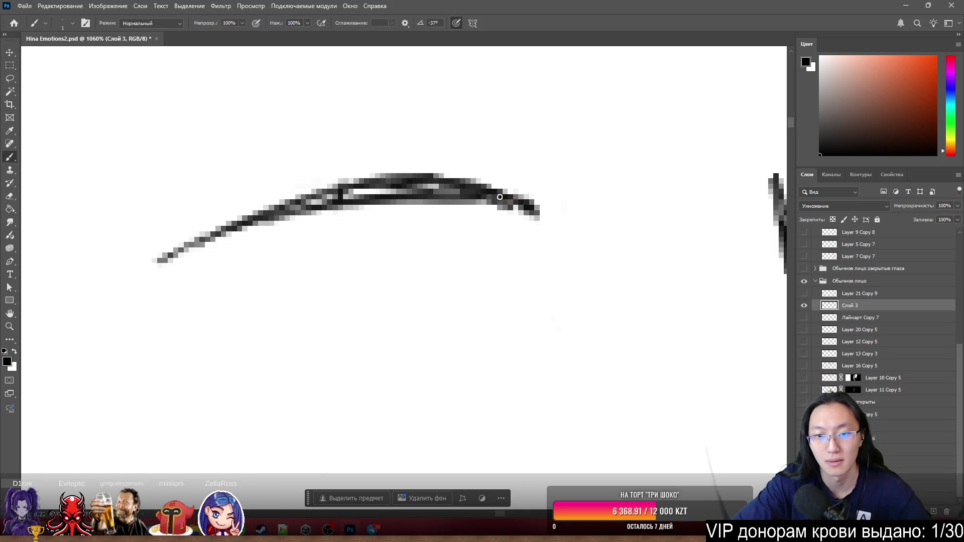
key(e)
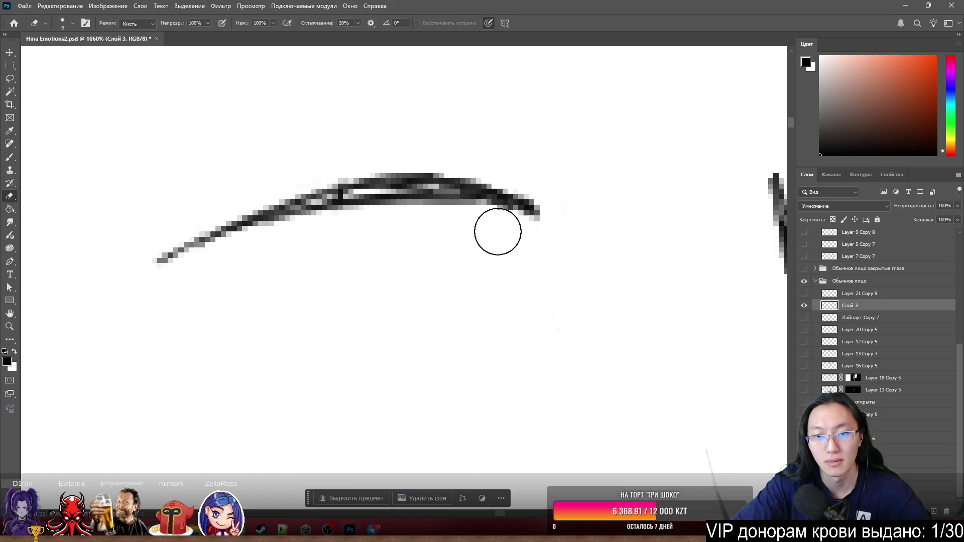
key(b)
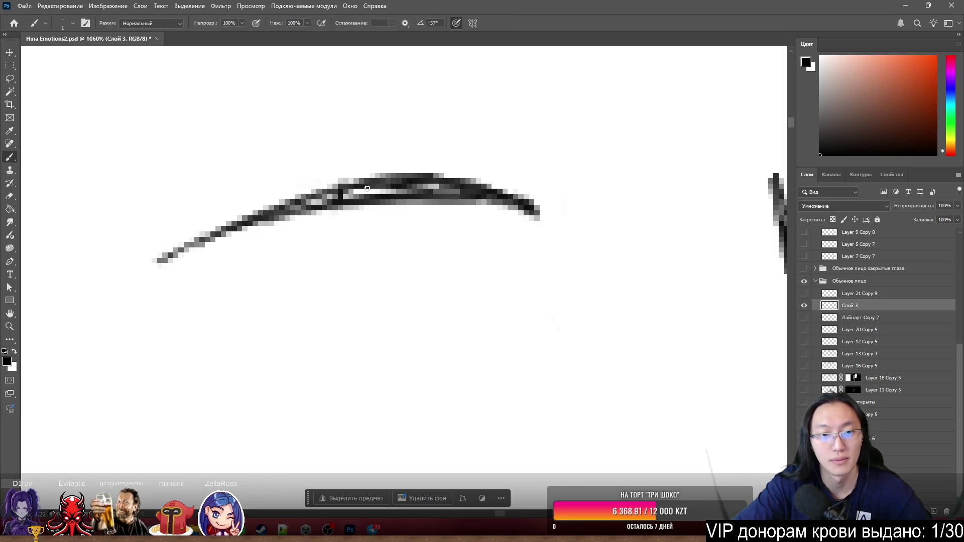
key(e)
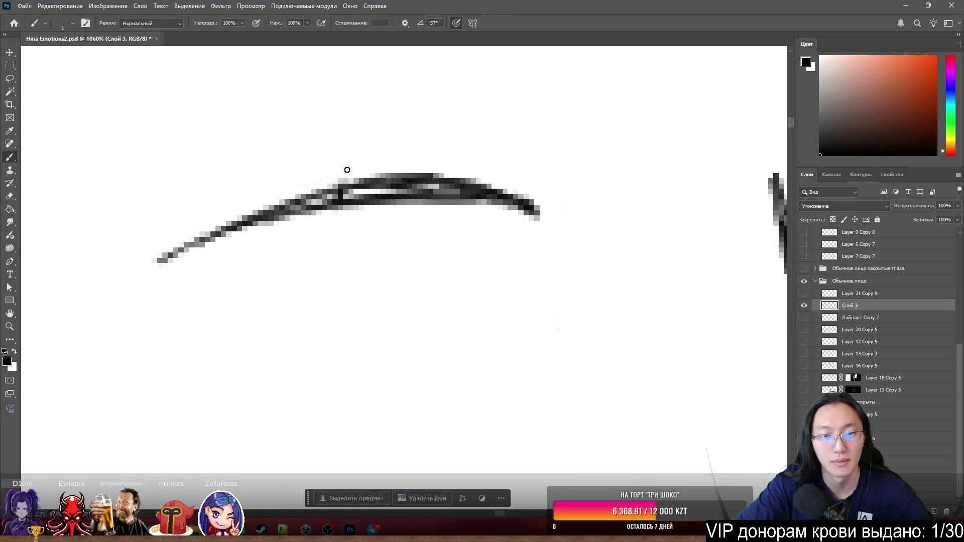
drag(347, 176, 344, 169)
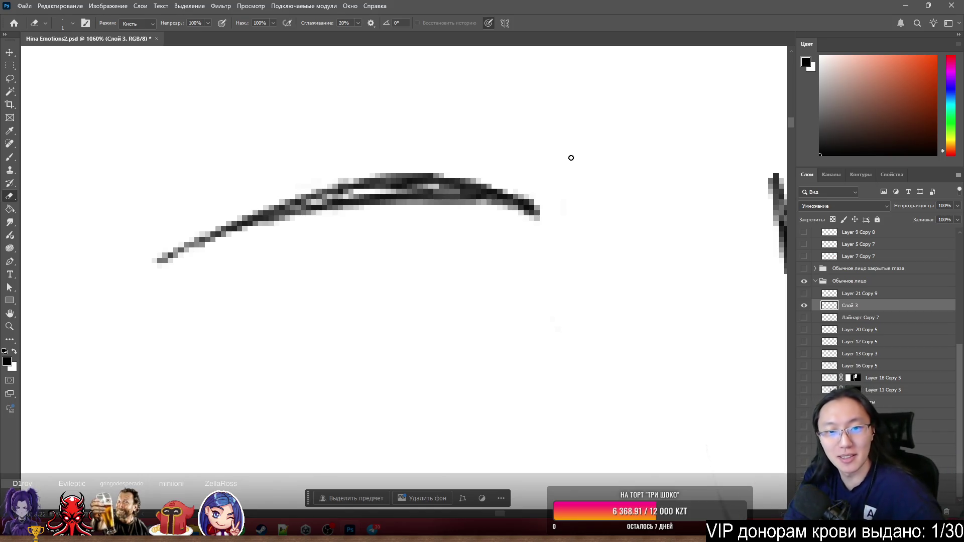
Set the eraser to 11 pixels and erase the left hatch strokes over the right eyebrow
scroll(358, 172, down, 6)
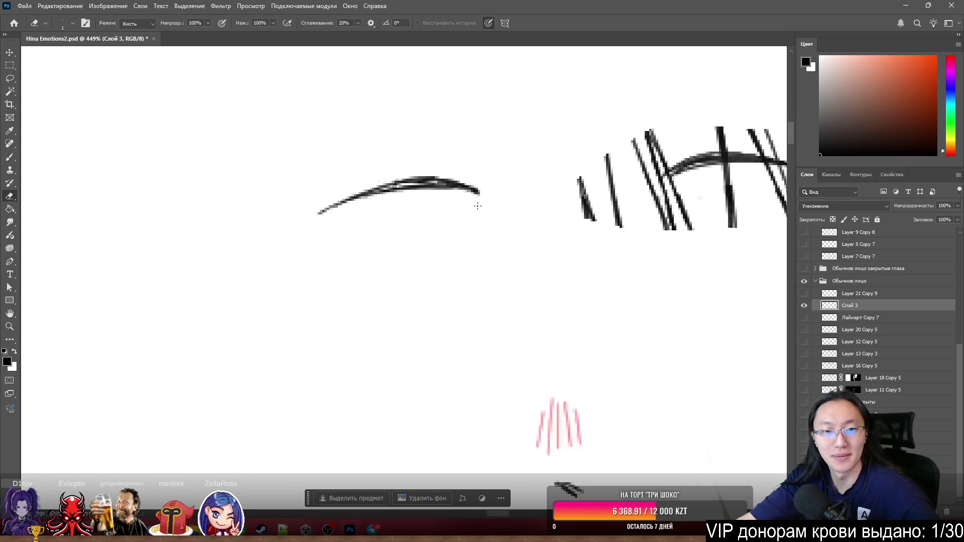
scroll(495, 178, up, 4)
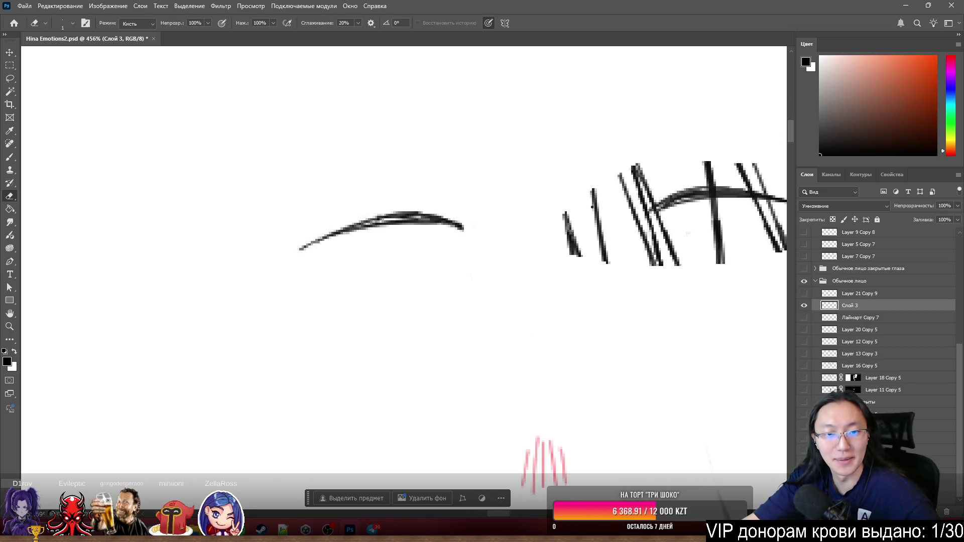
scroll(659, 219, up, 2)
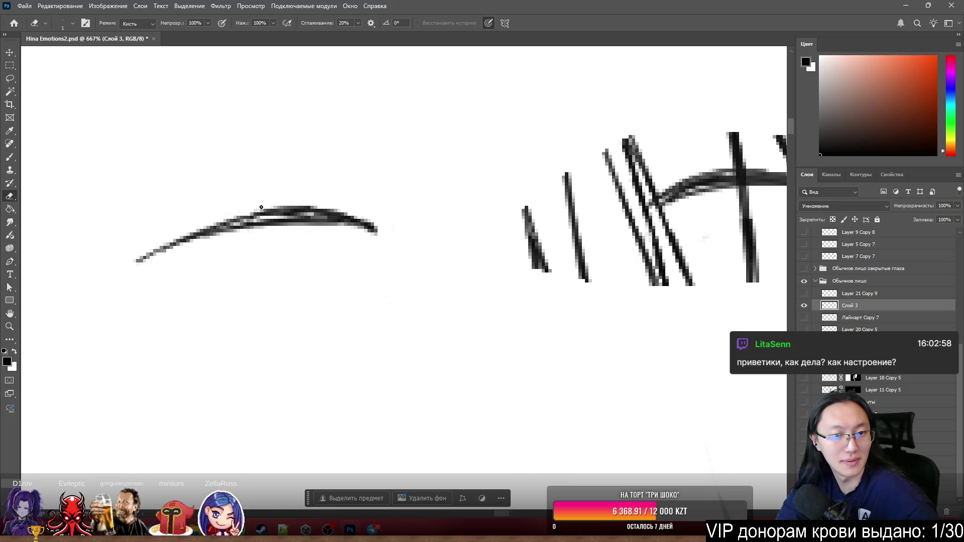
scroll(262, 198, down, 2)
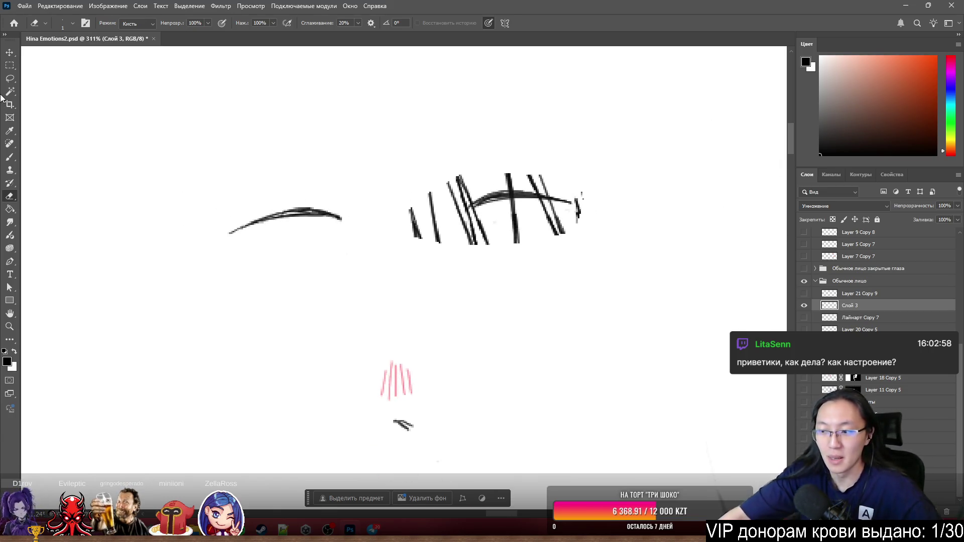
scroll(760, 241, up, 3)
scroll(562, 301, up, 3)
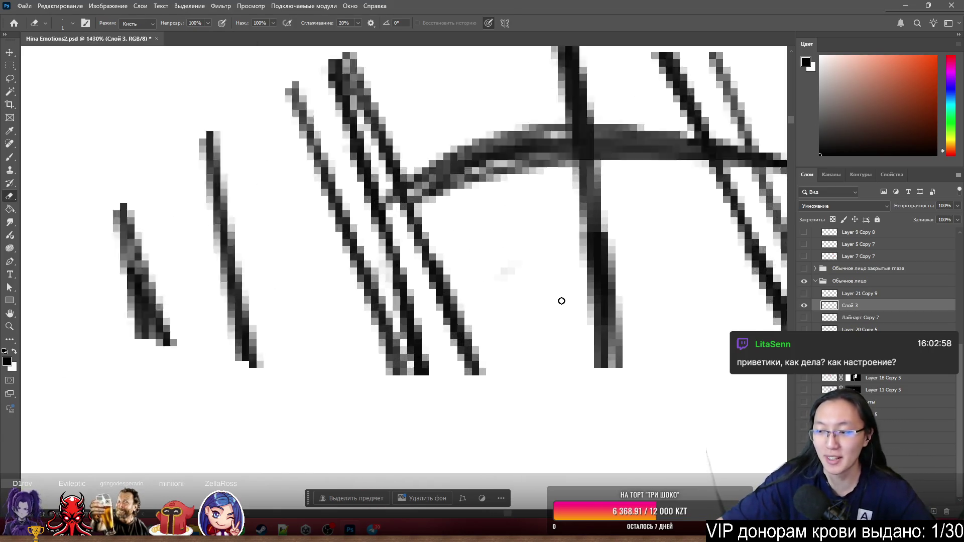
scroll(451, 308, down, 1)
key(bracketright)
key(bracketright)
key(bracketright)
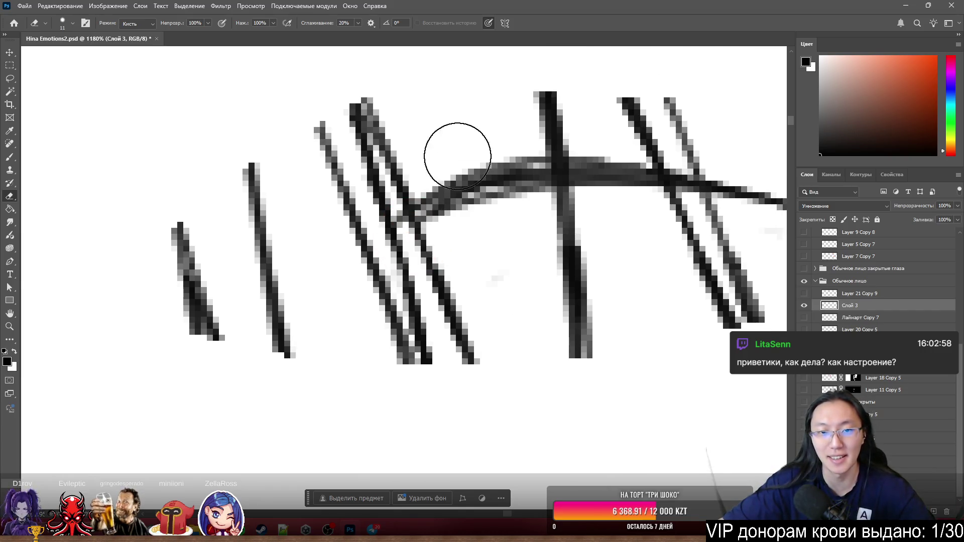
mouse_move(156, 209)
mouse_down()
mouse_move(205, 259)
mouse_move(226, 317)
mouse_move(248, 280)
mouse_move(652, 327)
mouse_move(370, 296)
mouse_up()
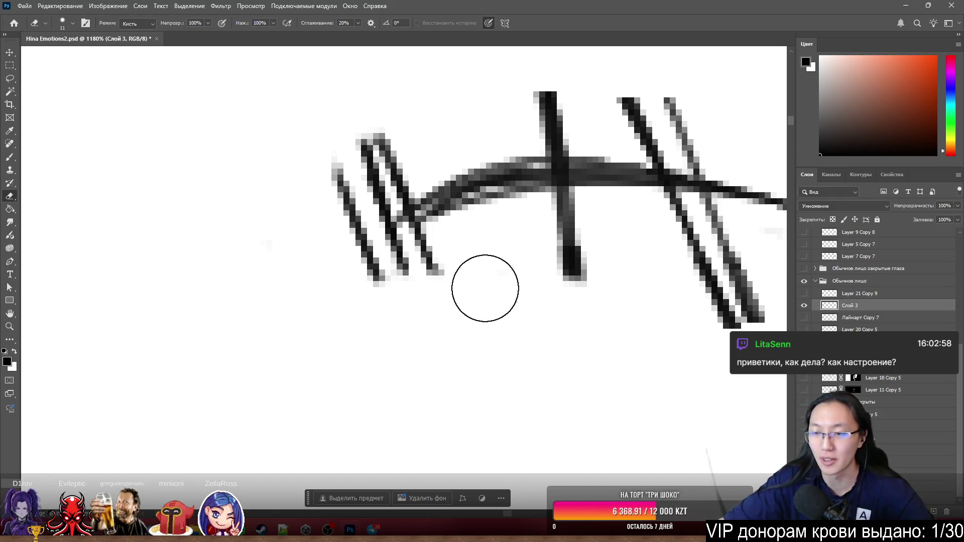
scroll(425, 246, down, 4)
scroll(425, 246, up, 4)
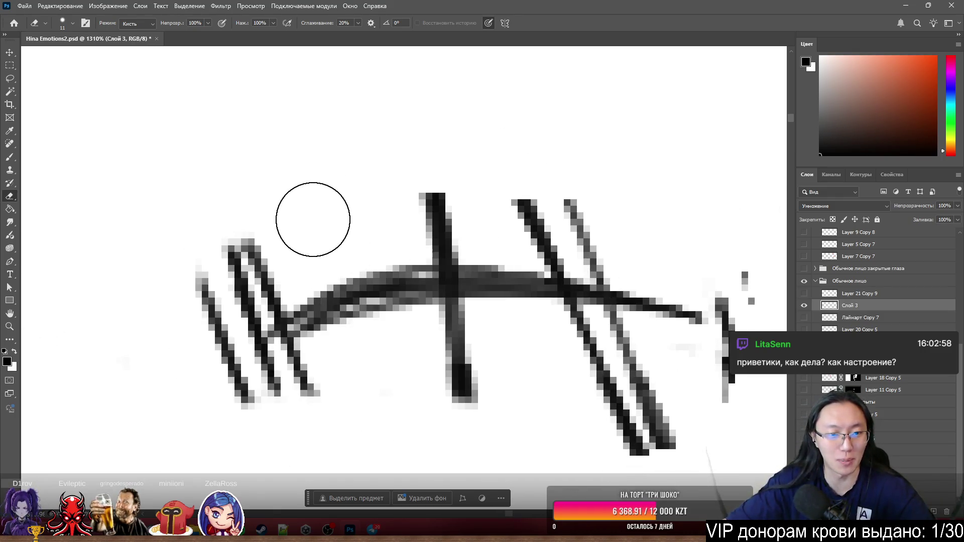
mouse_move(313, 219)
mouse_down()
mouse_move(216, 275)
mouse_move(226, 280)
mouse_move(212, 313)
mouse_up()
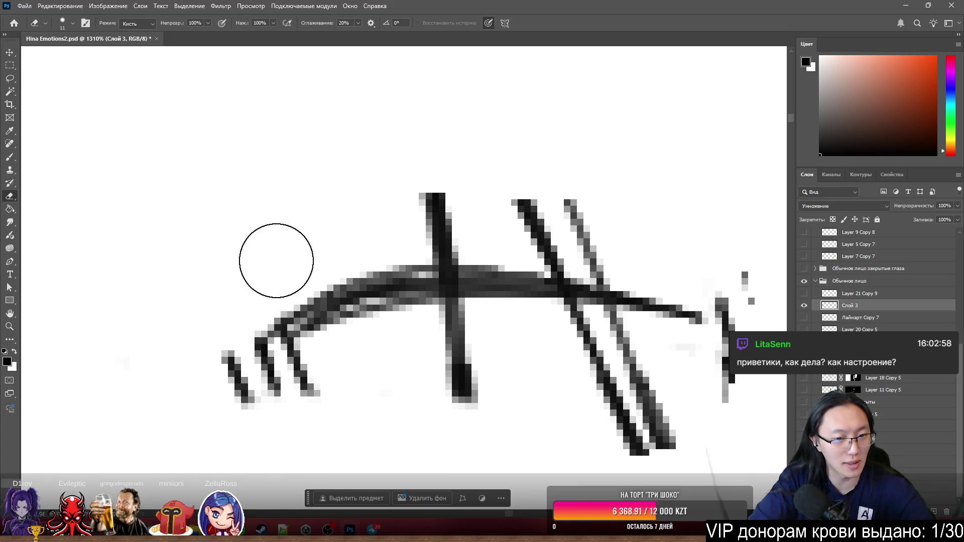
mouse_move(334, 400)
mouse_down()
mouse_move(254, 419)
mouse_move(239, 400)
mouse_move(290, 398)
mouse_move(239, 399)
mouse_move(194, 372)
mouse_move(134, 409)
mouse_move(251, 403)
mouse_move(269, 385)
mouse_move(454, 390)
mouse_move(454, 346)
mouse_up()
Erase the middle vertical and right diagonal hatch strokes, then shrink the eraser to 1 pixel
mouse_move(442, 211)
mouse_down()
mouse_move(472, 192)
mouse_move(450, 215)
mouse_move(538, 209)
mouse_move(588, 222)
mouse_move(545, 228)
mouse_move(613, 242)
mouse_move(604, 235)
mouse_up()
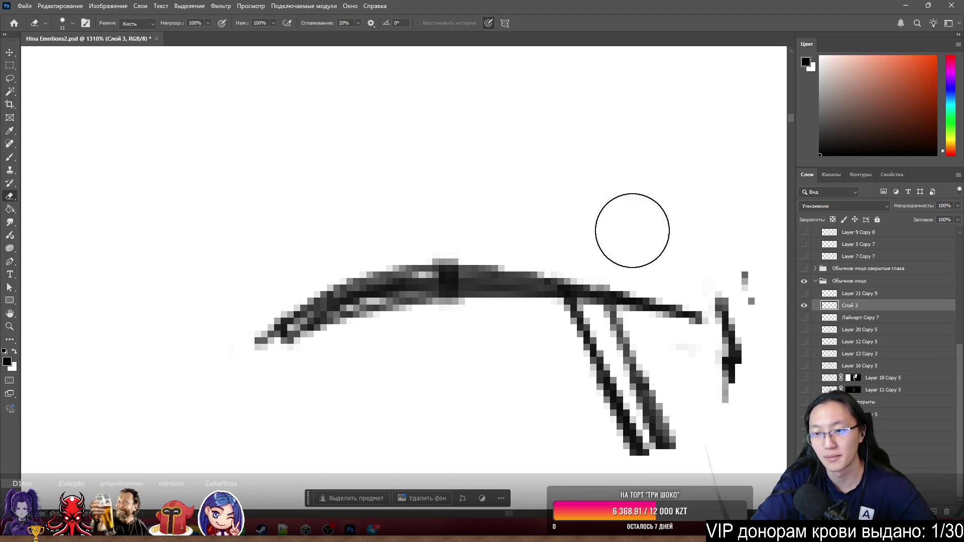
mouse_move(735, 261)
mouse_down()
mouse_move(758, 338)
mouse_move(685, 401)
mouse_move(613, 429)
mouse_move(594, 351)
mouse_move(571, 344)
mouse_move(691, 379)
mouse_move(584, 340)
mouse_move(563, 344)
mouse_move(568, 356)
mouse_move(457, 344)
mouse_up()
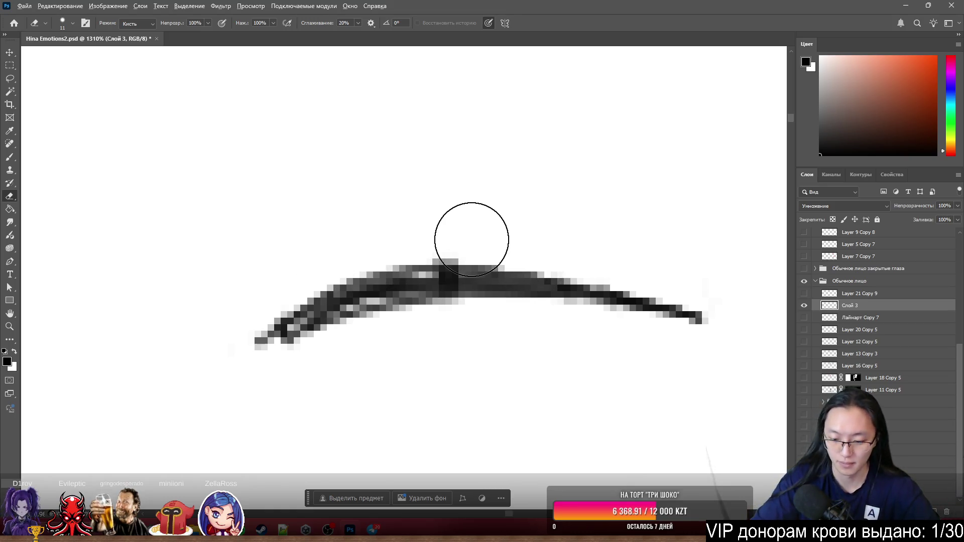
key(bracketleft)
key(bracketleft)
key(bracketleft)
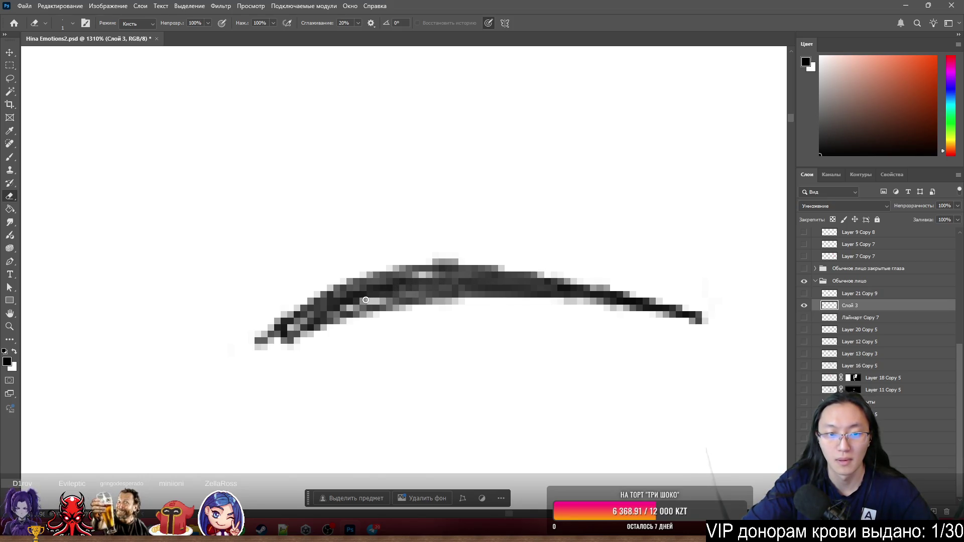
scroll(356, 317, down, 5)
scroll(435, 171, up, 7)
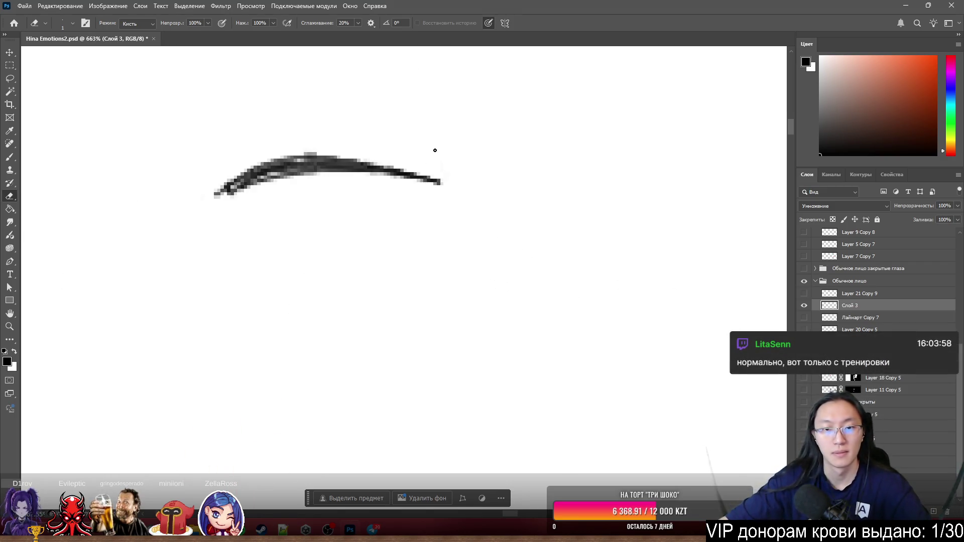
Set the eraser to 5 pixels and lighten the stray pixels at the brow's tip
scroll(486, 211, up, 1)
alt+right_click(499, 215)
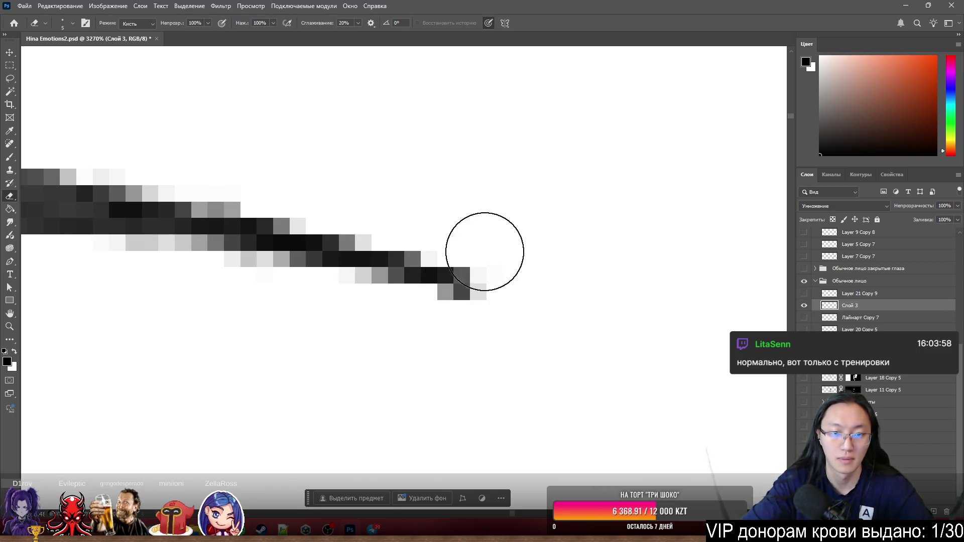
drag(488, 268, 441, 312)
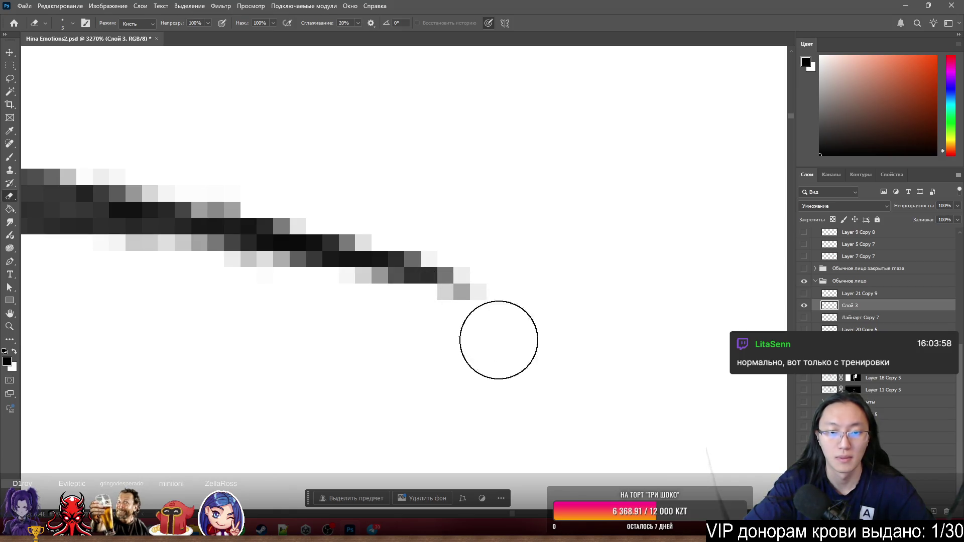
scroll(550, 409, down, 10)
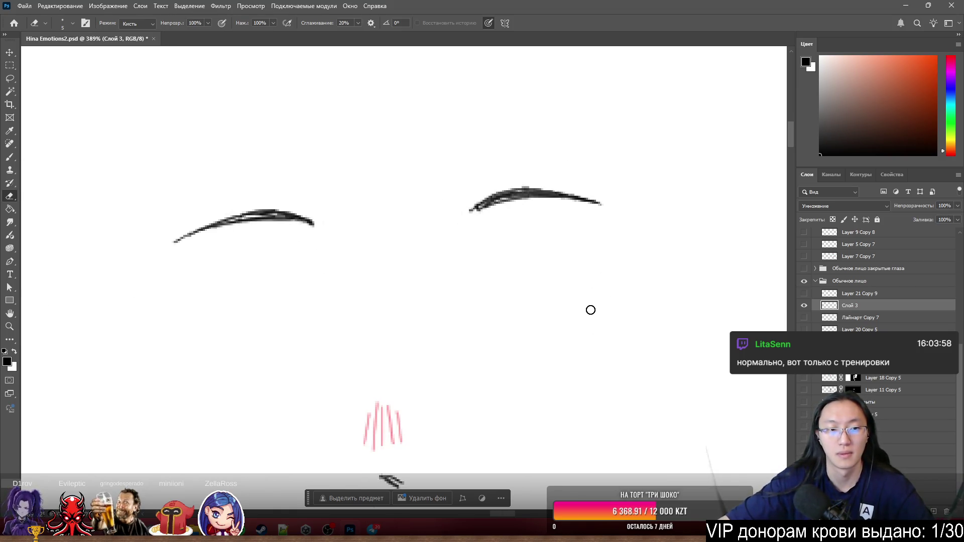
scroll(572, 256, up, 1)
scroll(573, 247, down, 2)
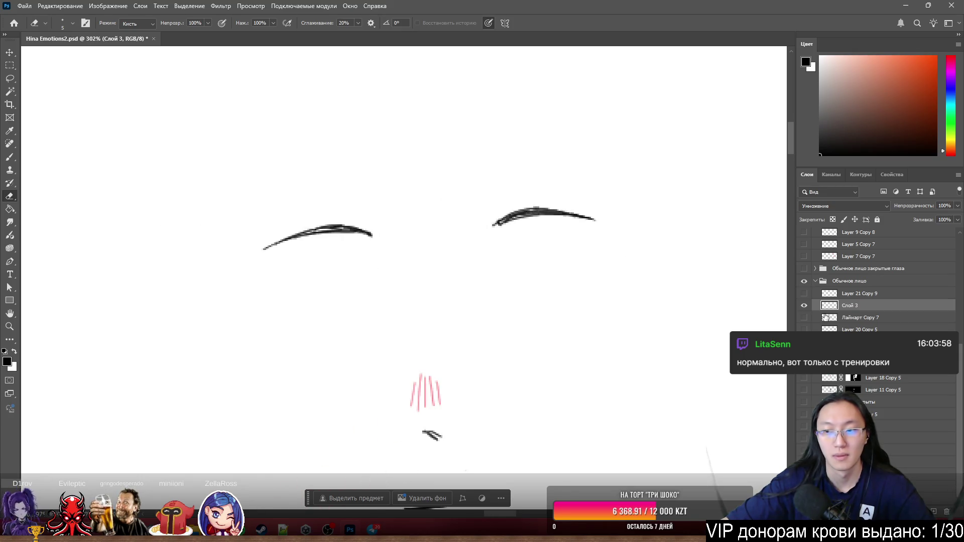
Show all the illustration's layers using Show/Hide all other layers on an eye icon
double_click(873, 307)
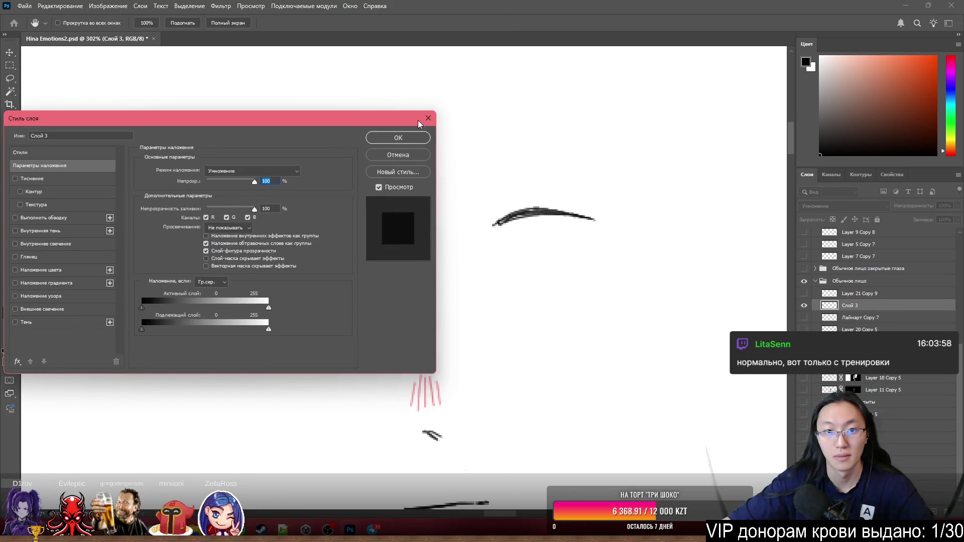
click(428, 118)
scroll(409, 340, down, 2)
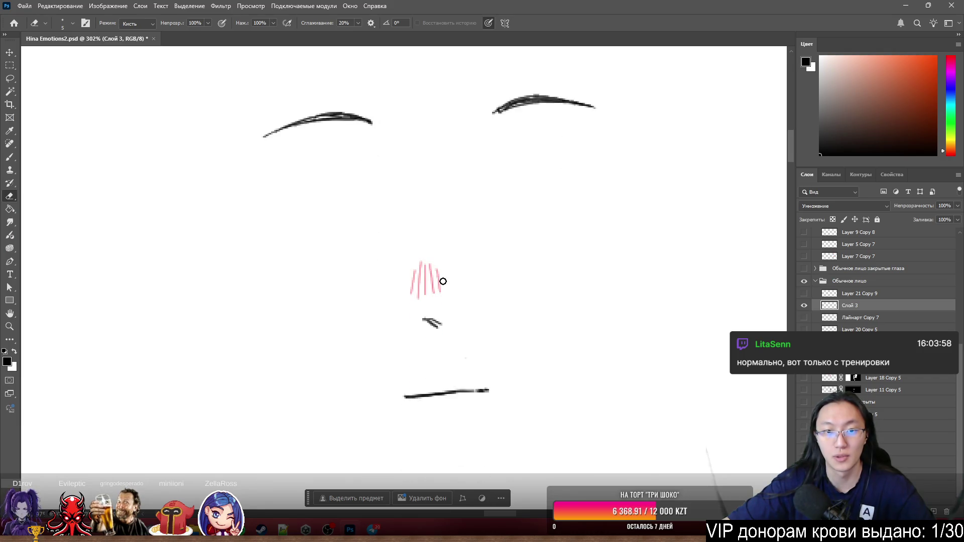
scroll(443, 281, down, 2)
scroll(444, 275, down, 3)
scroll(544, 246, up, 2)
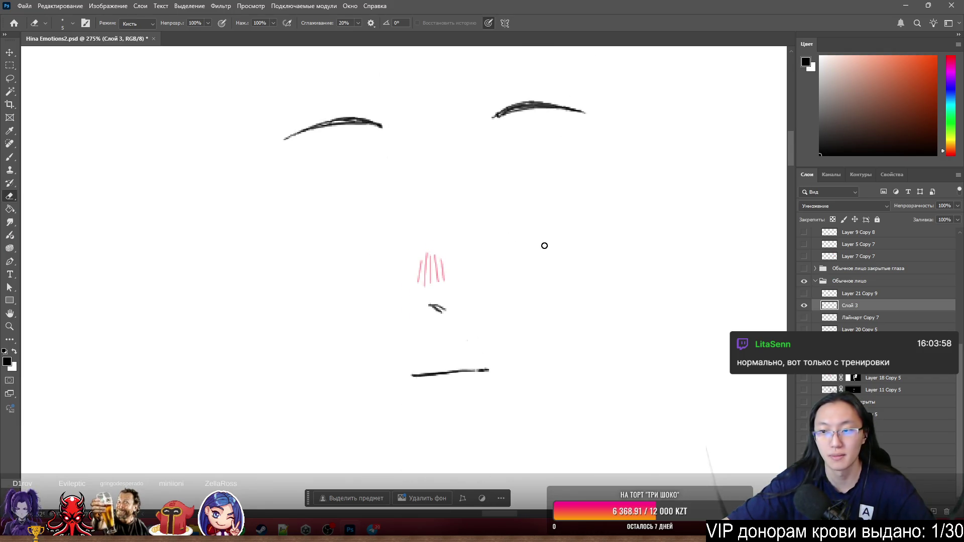
alt+click(805, 306)
right_click(804, 306)
click(854, 324)
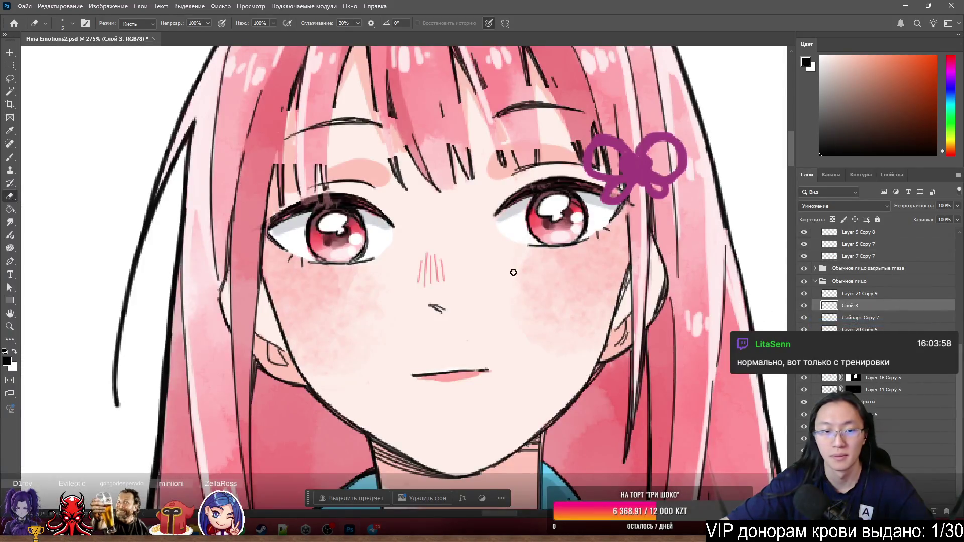
Flash Слой 3 on and off to compare, then make Layer 9 Copy 6 active
scroll(644, 285, up, 2)
click(805, 306)
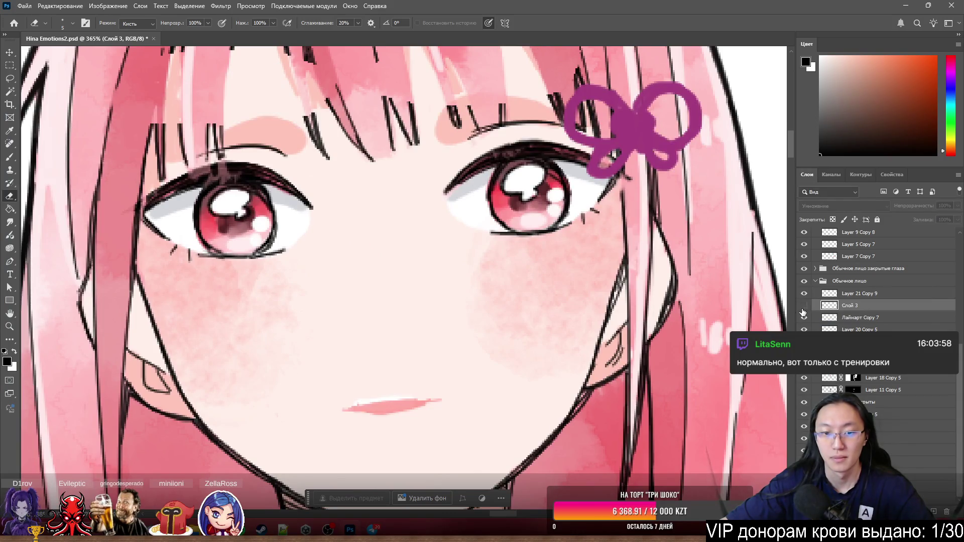
click(804, 305)
click(805, 306)
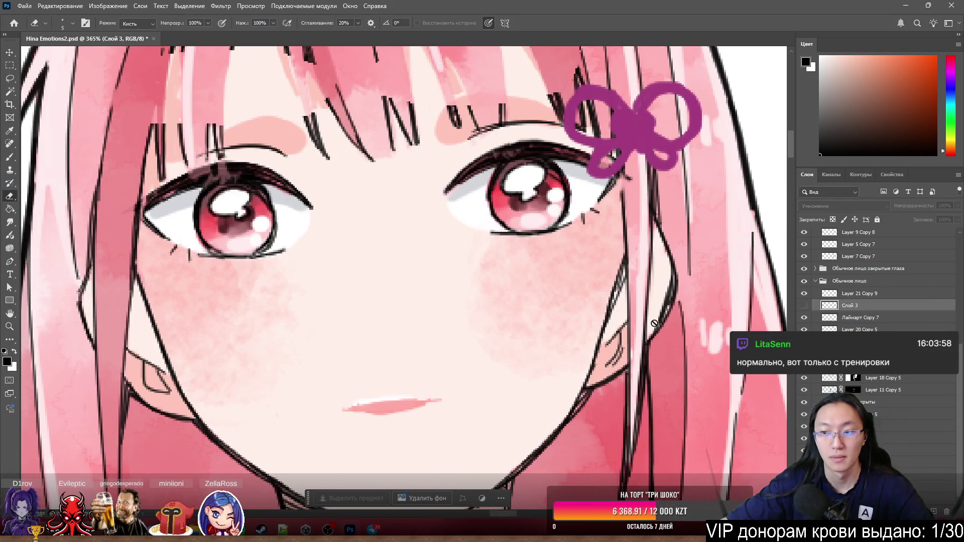
click(805, 305)
click(805, 306)
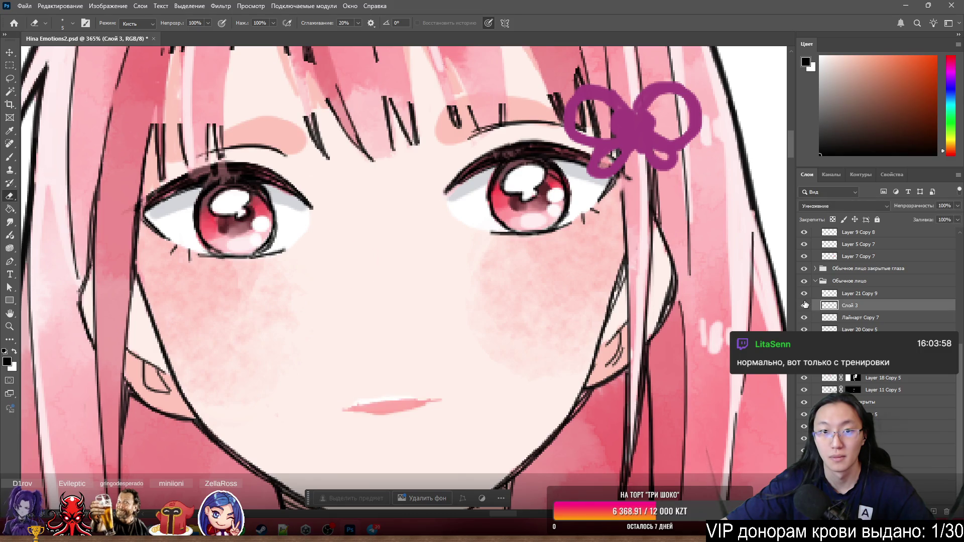
click(805, 305)
click(805, 305)
click(805, 305)
scroll(407, 305, down, 5)
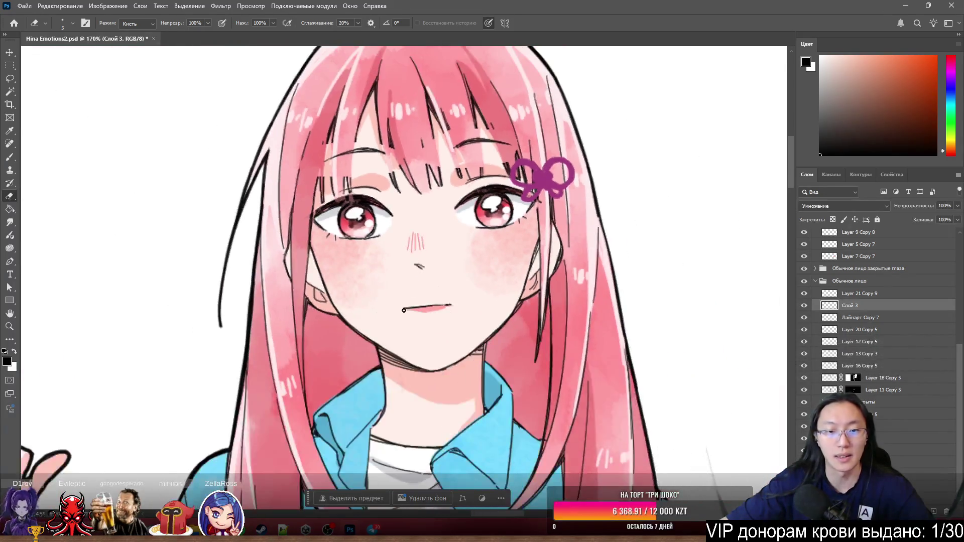
scroll(407, 305, up, 5)
ctrl+click(451, 319)
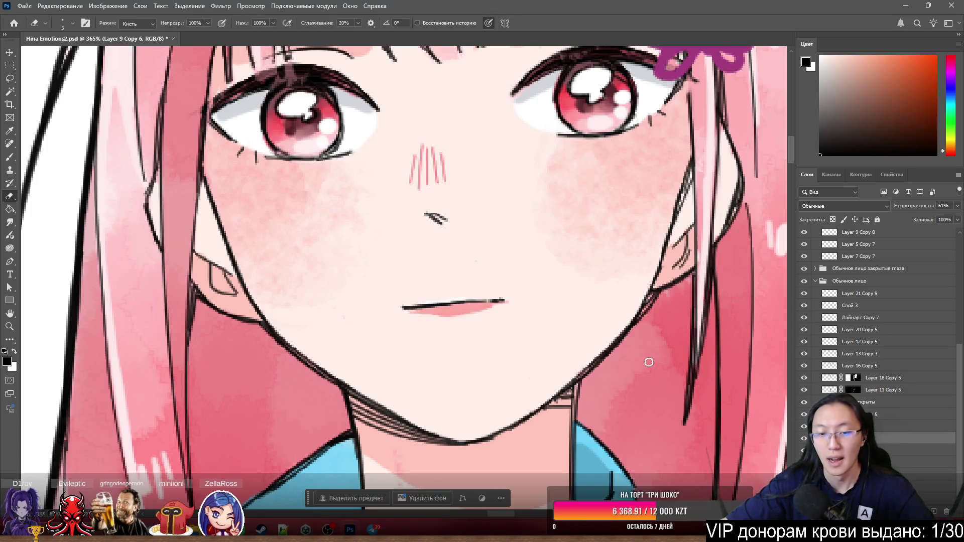
Test-move the mouth fill and white patch, undo, and return to Layer 9 Copy 6
scroll(457, 308, up, 5)
mouse_move(463, 312)
mouse_down()
mouse_move(470, 383)
mouse_move(465, 314)
mouse_up()
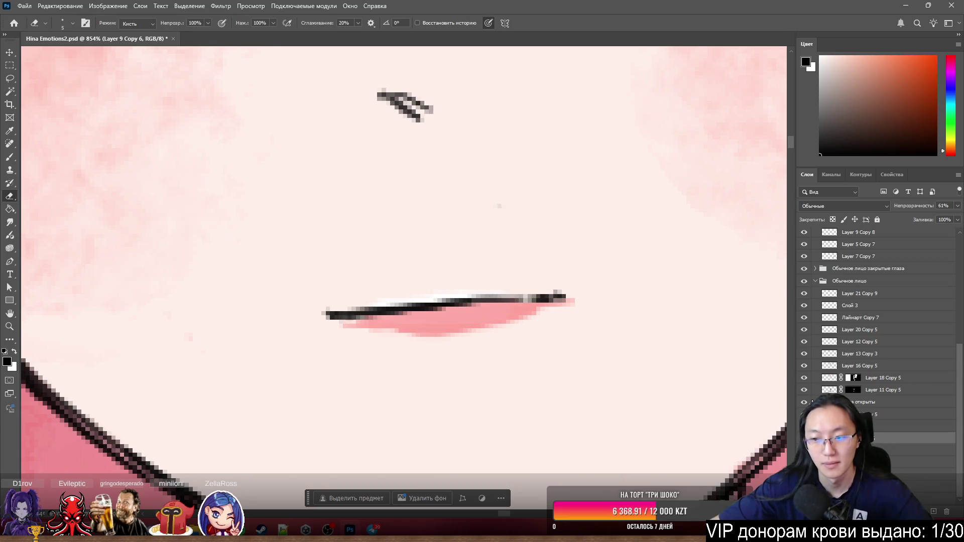
drag(484, 314, 578, 361)
ctrl+click(501, 322)
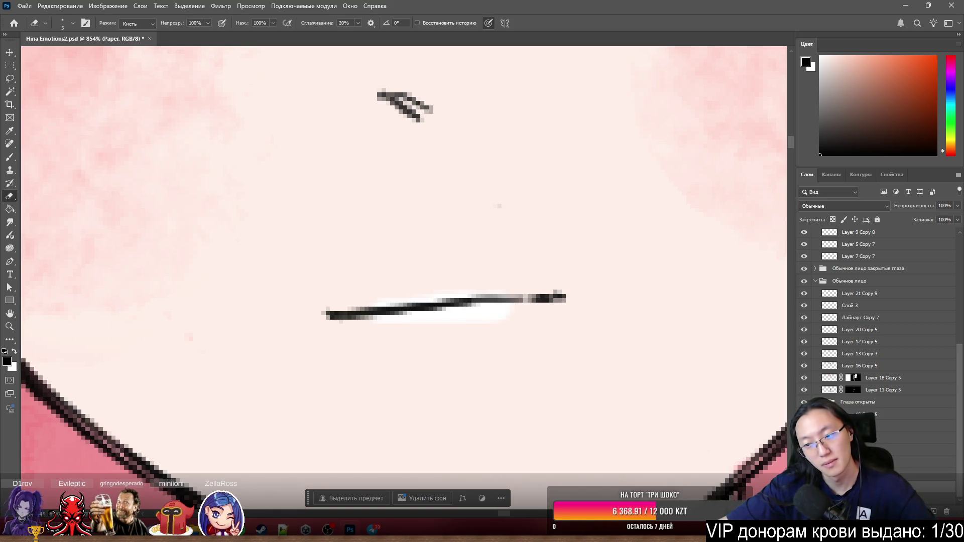
key(ctrl+z)
ctrl+click(489, 317)
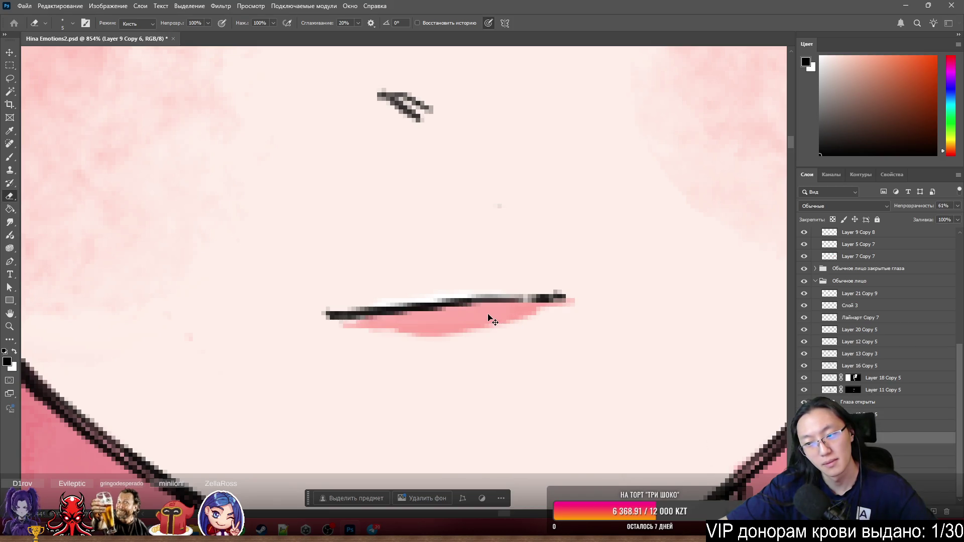
On Layer 7 Copy 5, paint over the white strip above the mouth in the sampled skin colour
ctrl+click(601, 248)
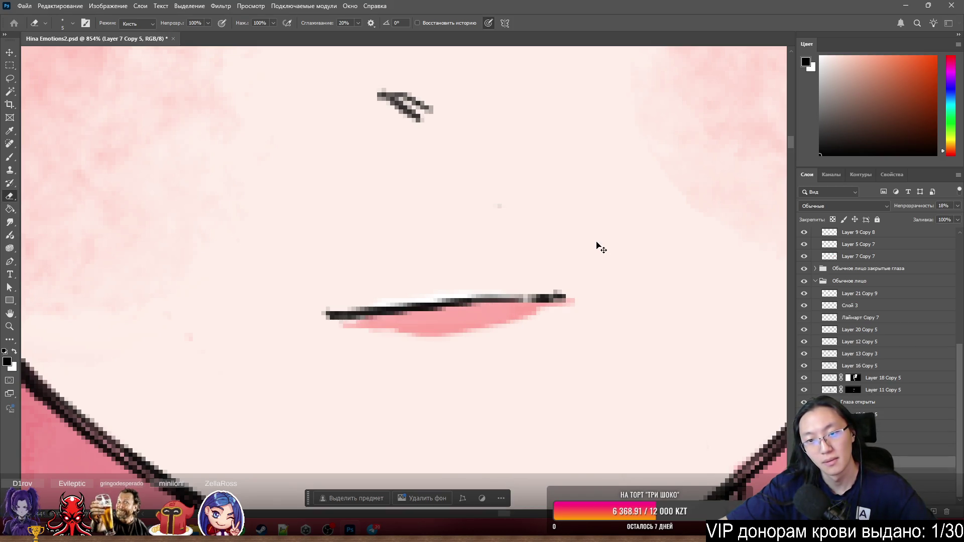
key(b)
alt+click(597, 241)
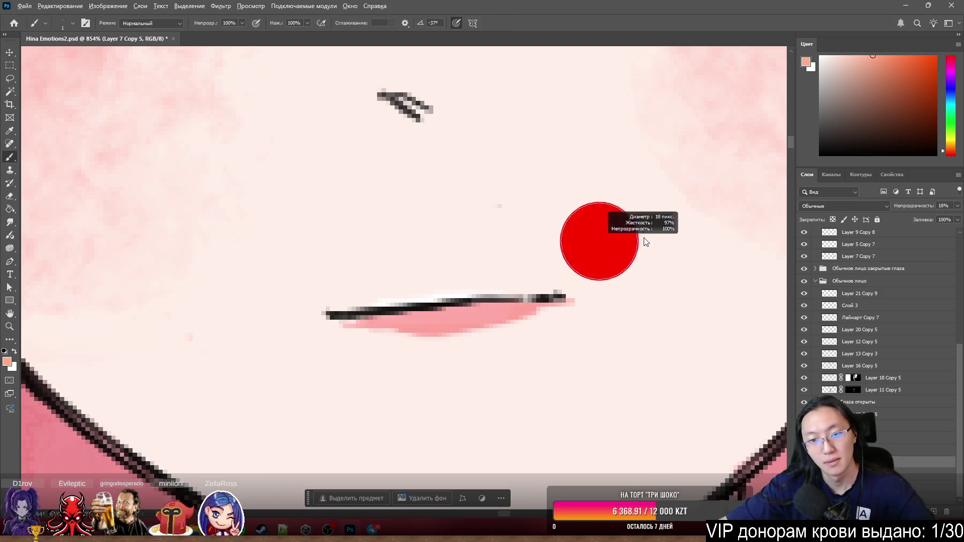
drag(489, 299, 354, 334)
alt+scroll(632, 331, down, 8)
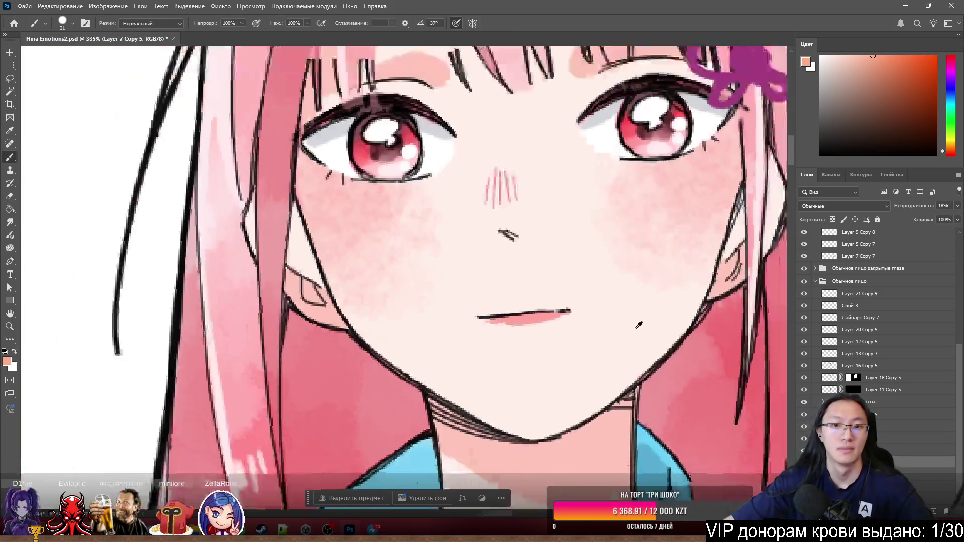
alt+scroll(623, 331, up, 8)
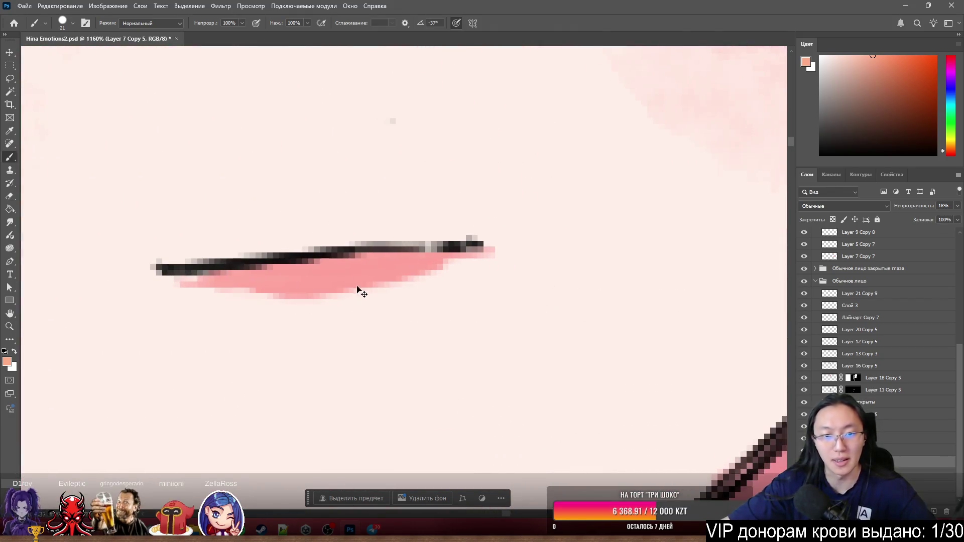
ctrl+click(364, 284)
drag(364, 284, 475, 329)
key(ctrl+z)
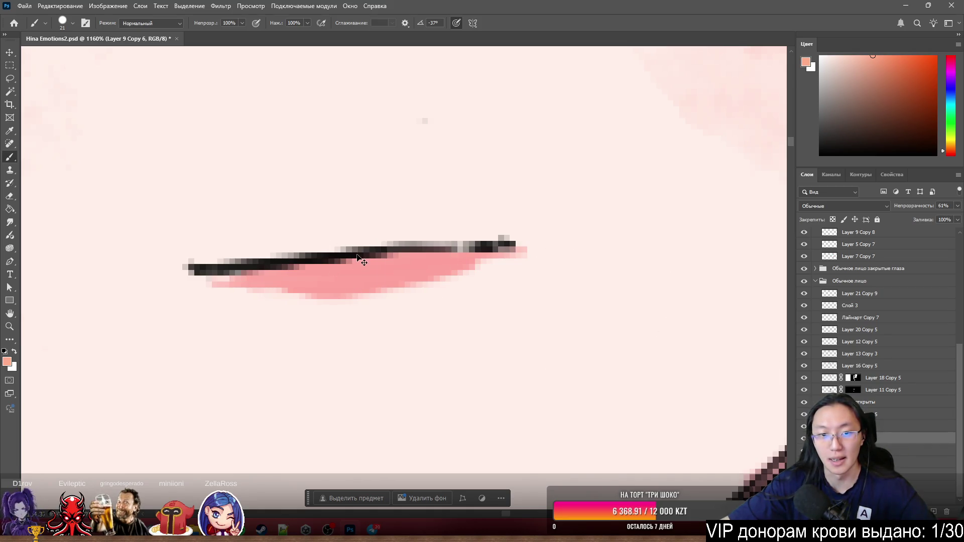
Rename Слой 3 to 'common line' and move it within the layer stack
click(842, 304)
text(commo)
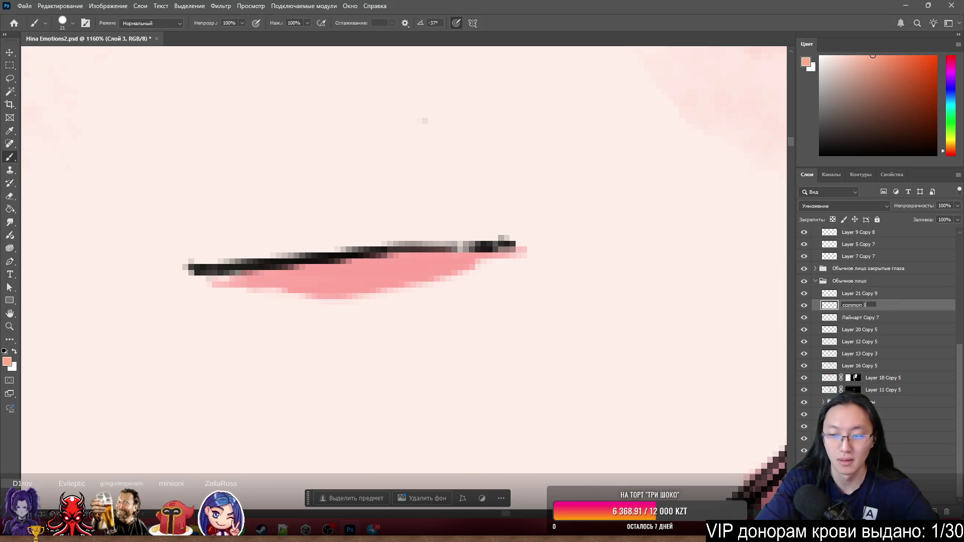
text(ne)
click(884, 439)
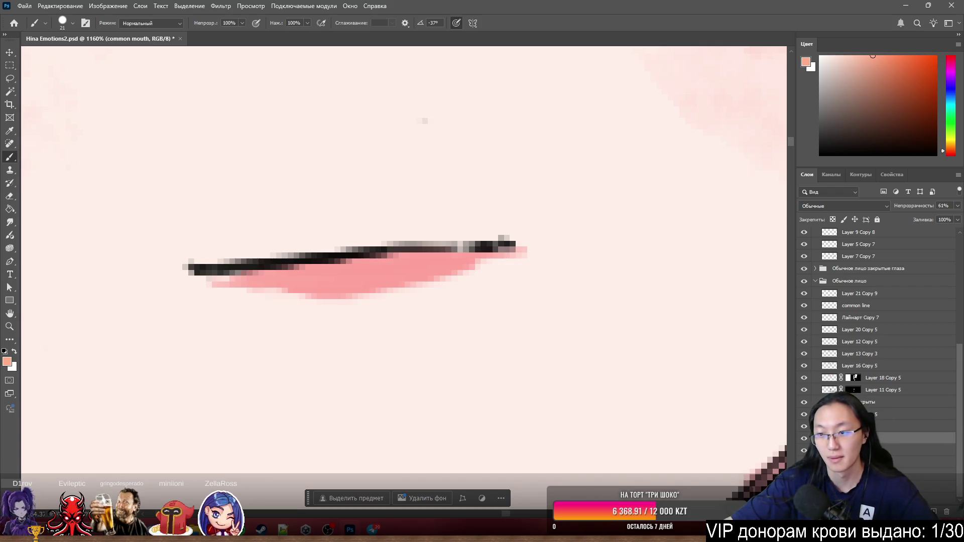
drag(823, 441, 804, 437)
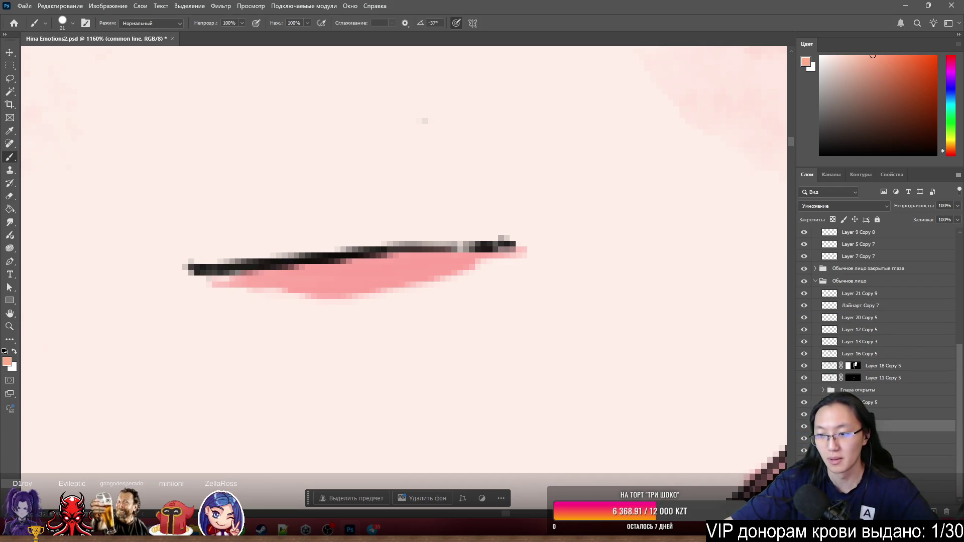
Group the mouth layers with Ctrl+G, nesting Группа 3 inside Обычное лицо
right_click(829, 435)
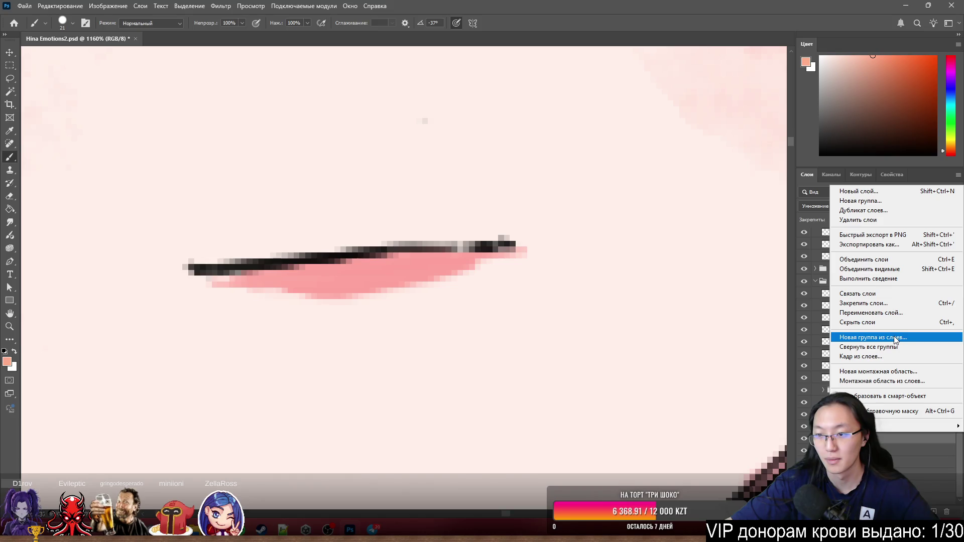
key(Escape)
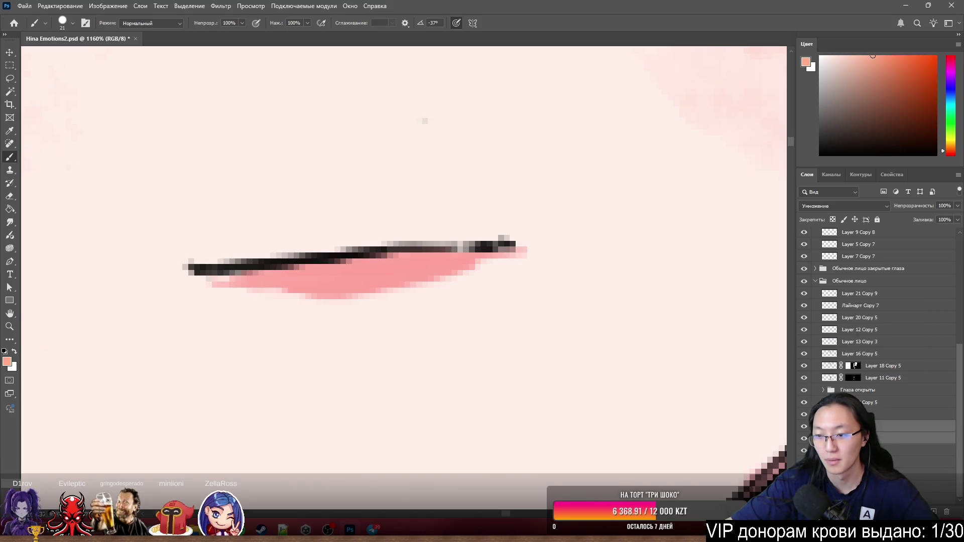
key(ctrl+g)
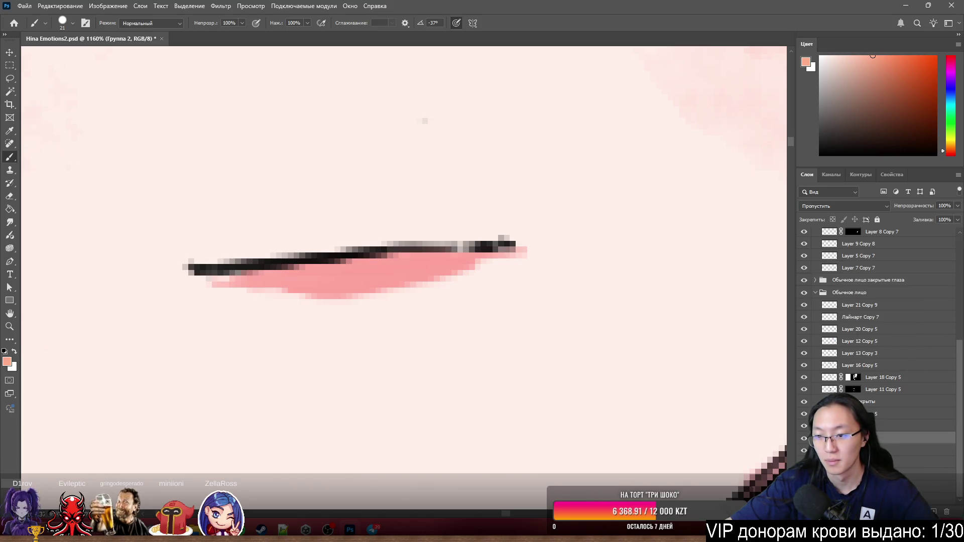
click(889, 407)
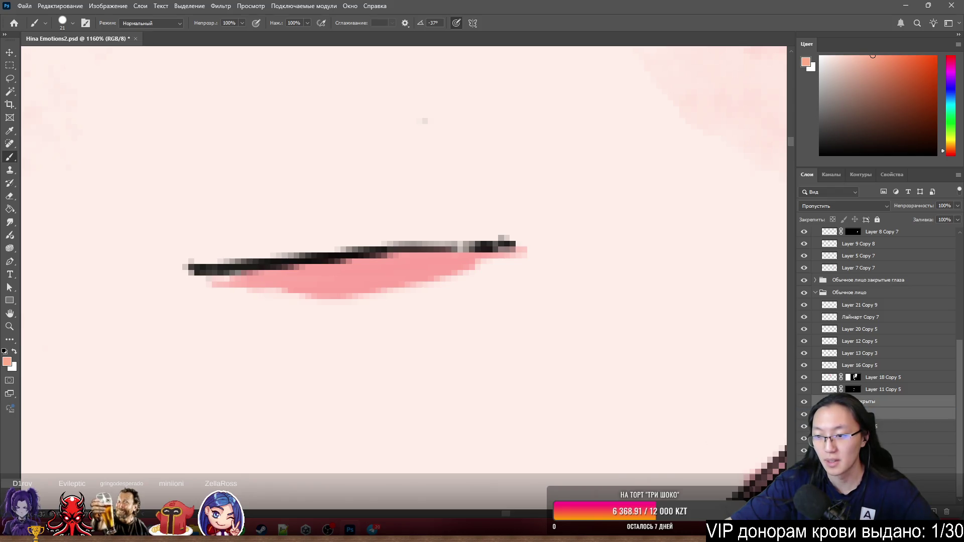
key(ctrl+g)
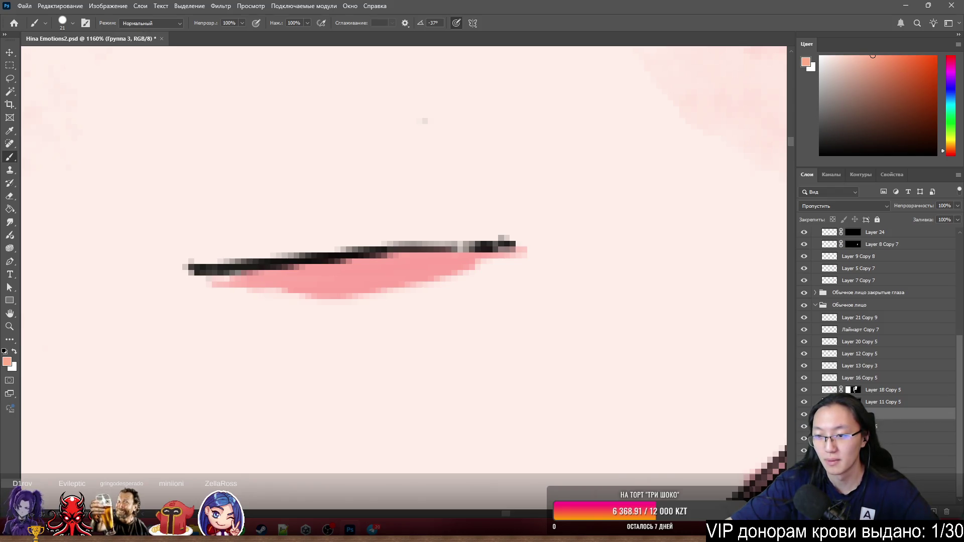
key(ctrl+g)
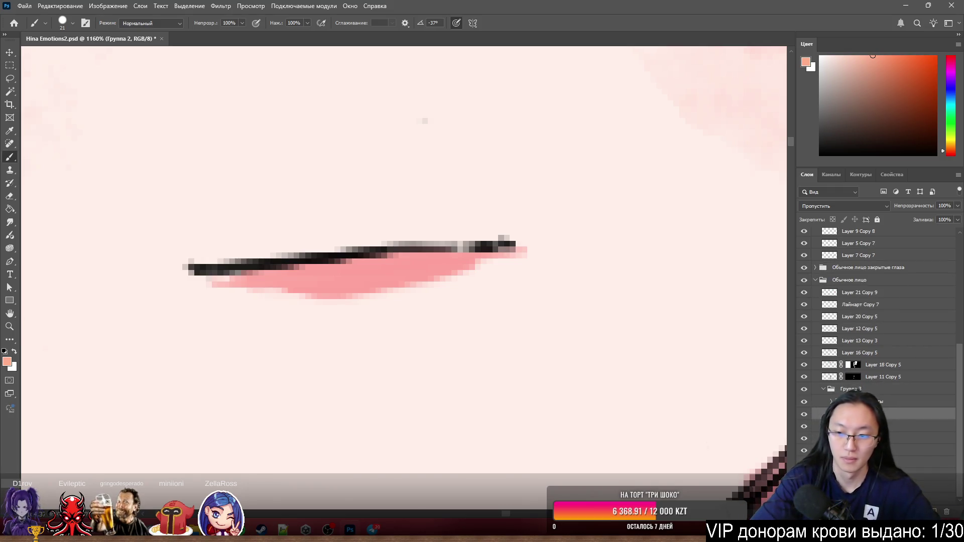
click(891, 406)
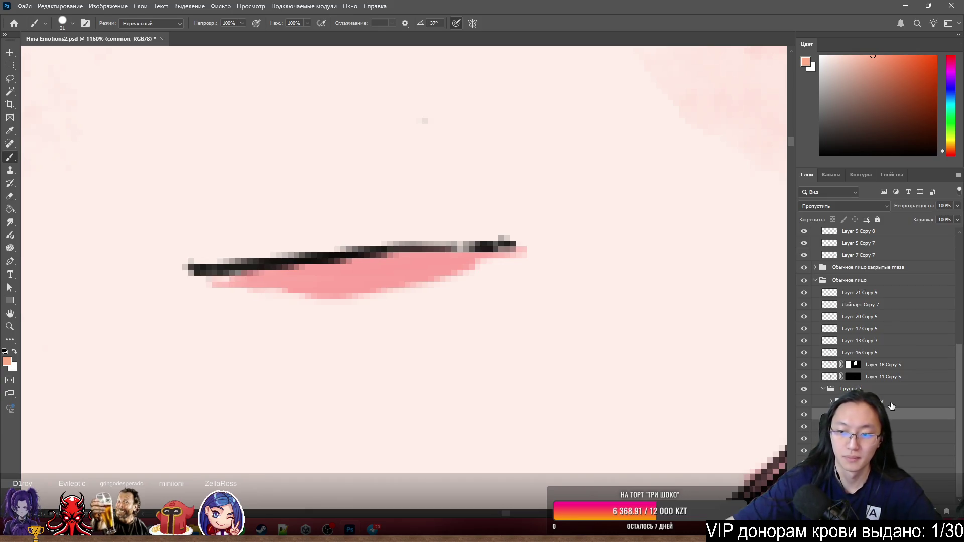
scroll(783, 347, down, 8)
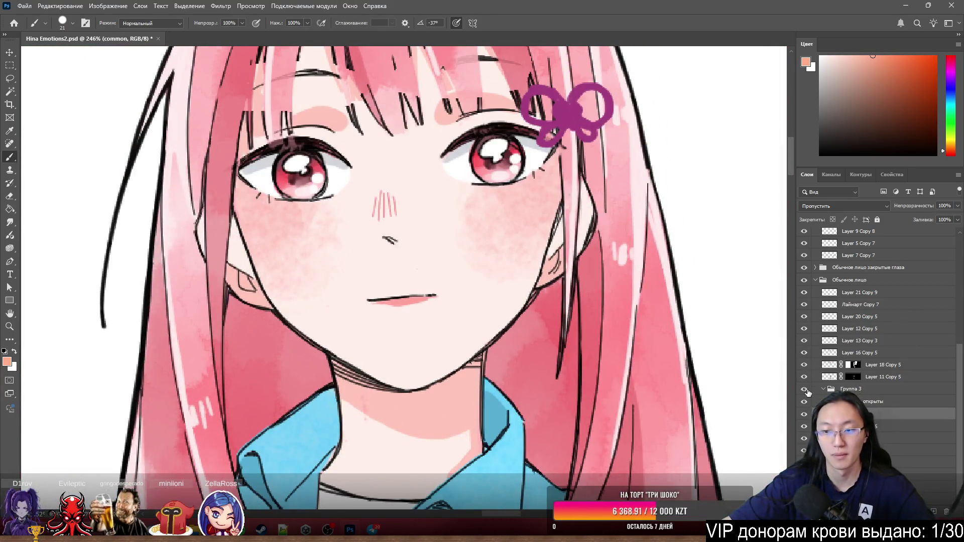
click(805, 390)
click(805, 390)
click(805, 389)
click(805, 390)
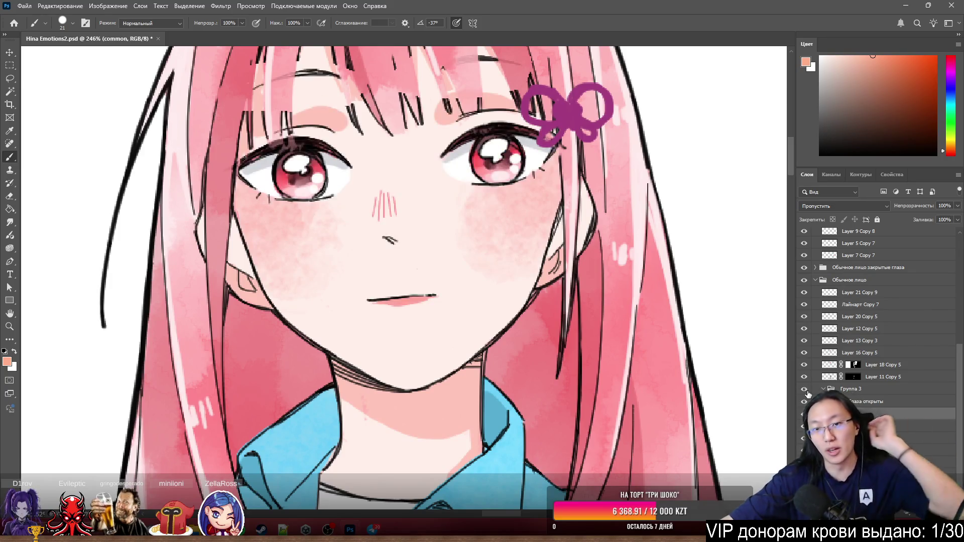
click(805, 390)
click(805, 390)
click(805, 390)
click(805, 390)
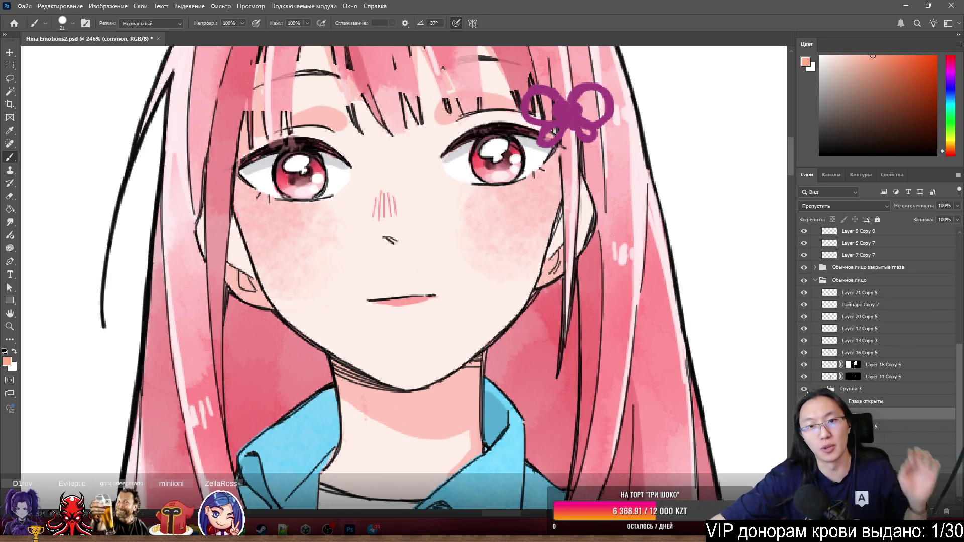
click(805, 389)
click(805, 390)
click(805, 391)
click(806, 391)
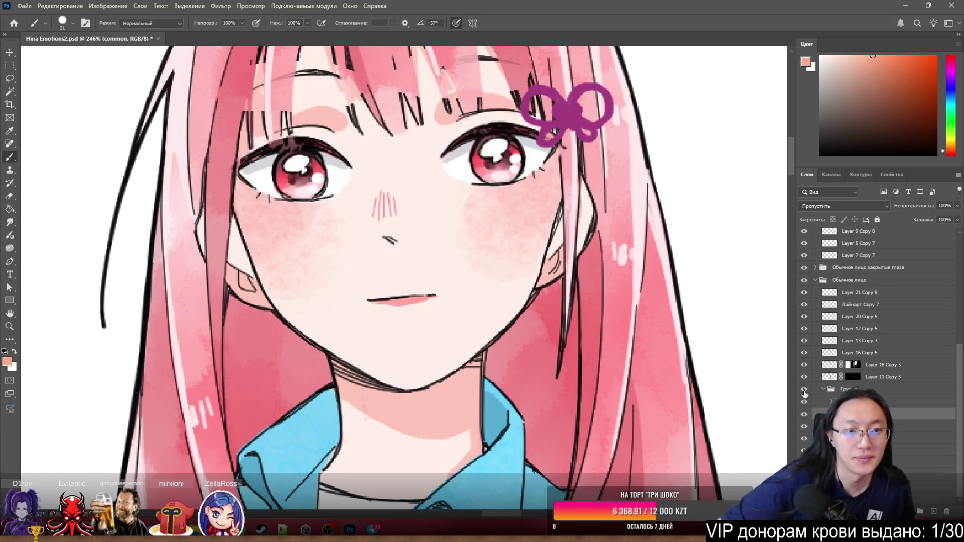
click(805, 391)
scroll(480, 139, down, 5)
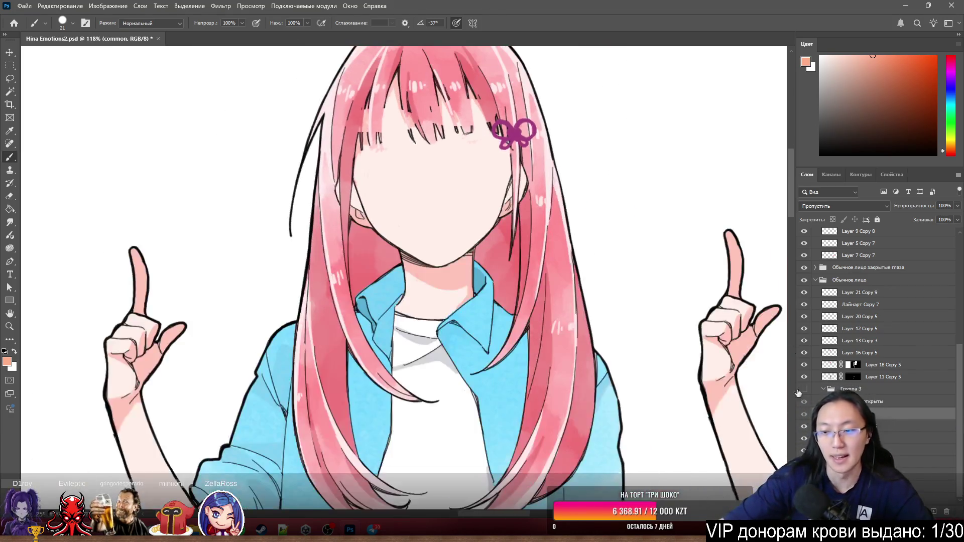
scroll(237, 189, down, 3)
scroll(491, 249, up, 8)
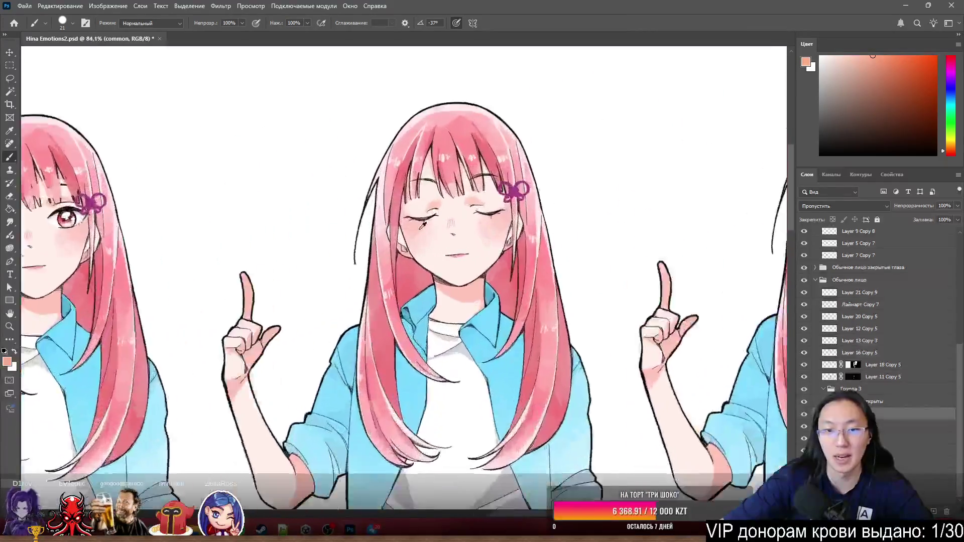
scroll(490, 249, down, 3)
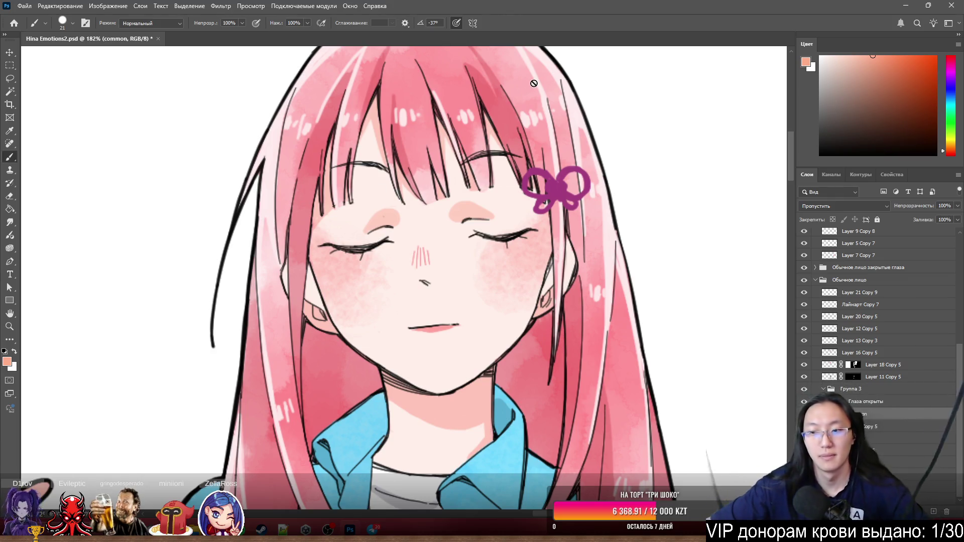
Select the closed-eye line art layer
scroll(534, 84, down, 3)
scroll(488, 202, up, 5)
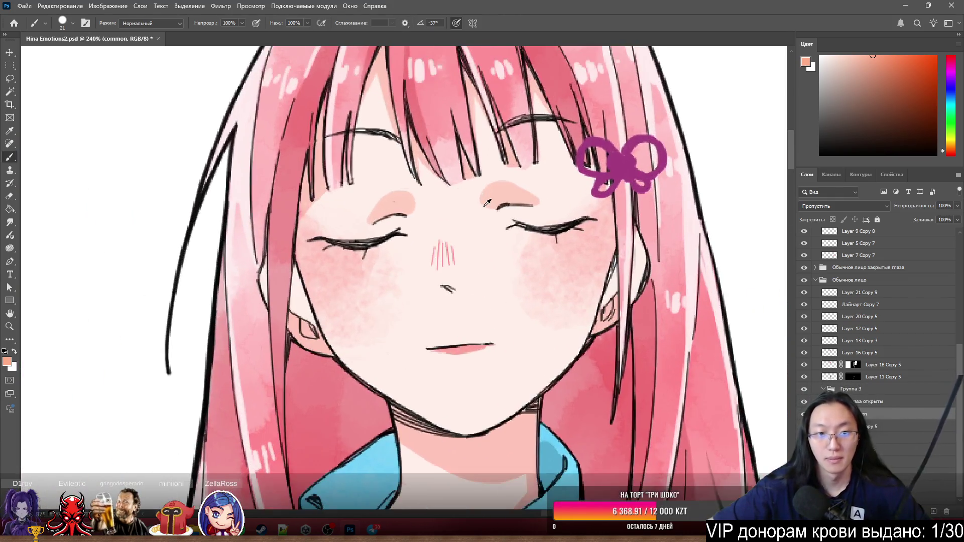
scroll(482, 206, down, 4)
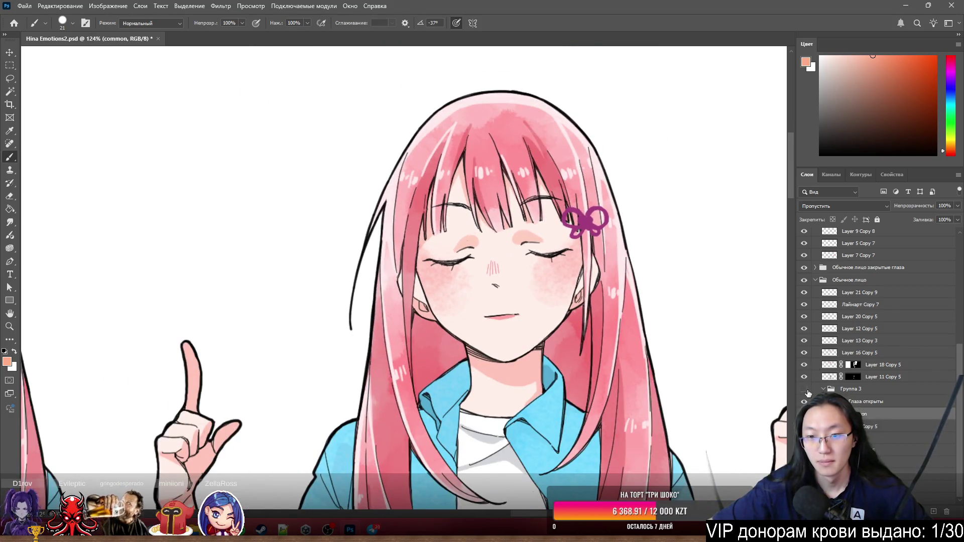
scroll(478, 284, down, 2)
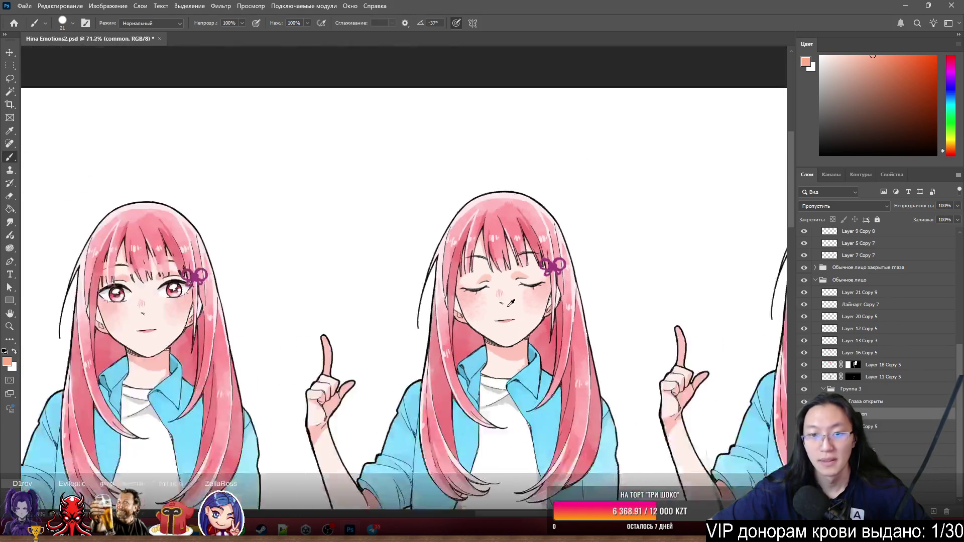
scroll(477, 283, up, 6)
drag(458, 278, 477, 284)
scroll(476, 284, down, 2)
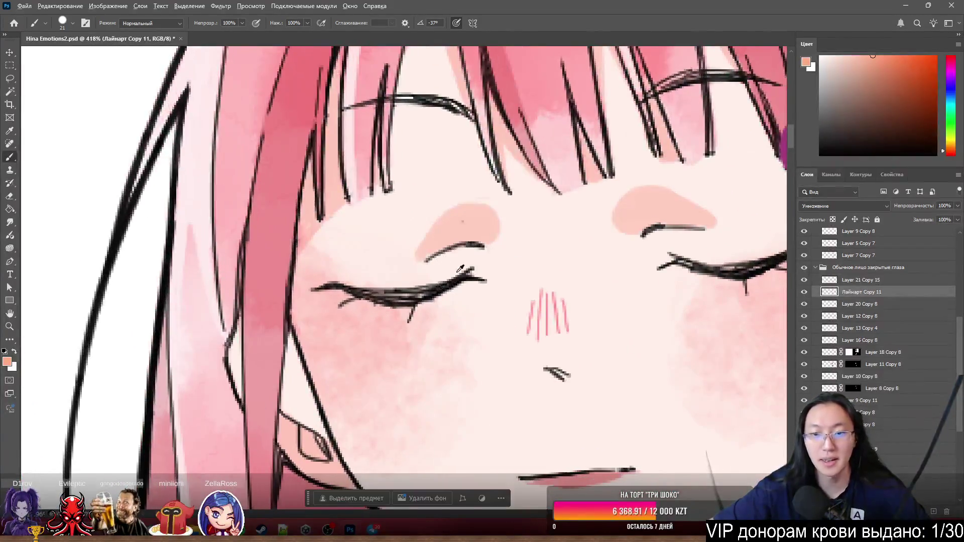
Lasso both closed eyes, copy them to a new layer and name it 'Глаза лайн'
key(l)
mouse_move(343, 226)
mouse_down()
mouse_move(223, 266)
mouse_move(237, 308)
mouse_move(392, 281)
mouse_move(385, 228)
mouse_up()
mouse_move(525, 200)
mouse_down()
mouse_move(475, 240)
mouse_move(567, 297)
mouse_move(628, 210)
mouse_move(578, 202)
mouse_up()
right_click(607, 254)
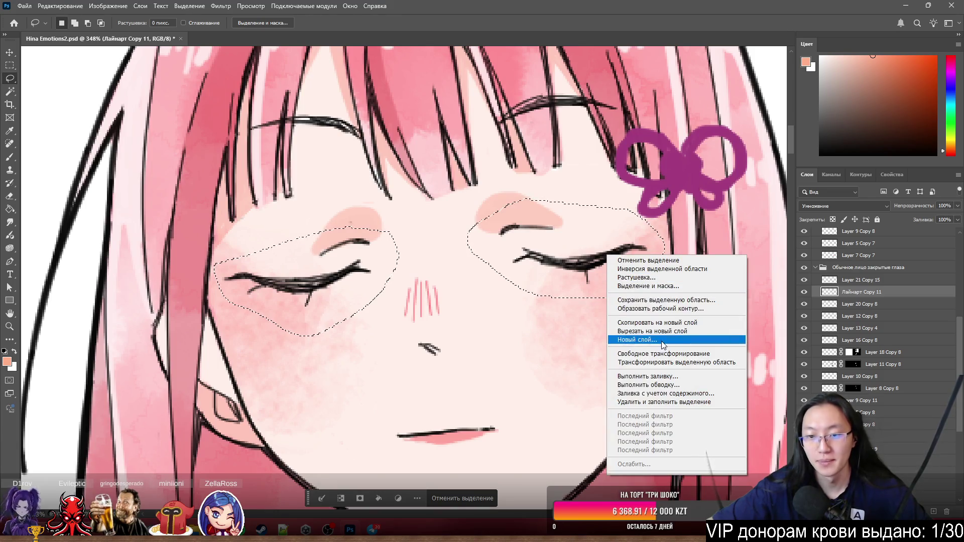
click(653, 329)
double_click(848, 292)
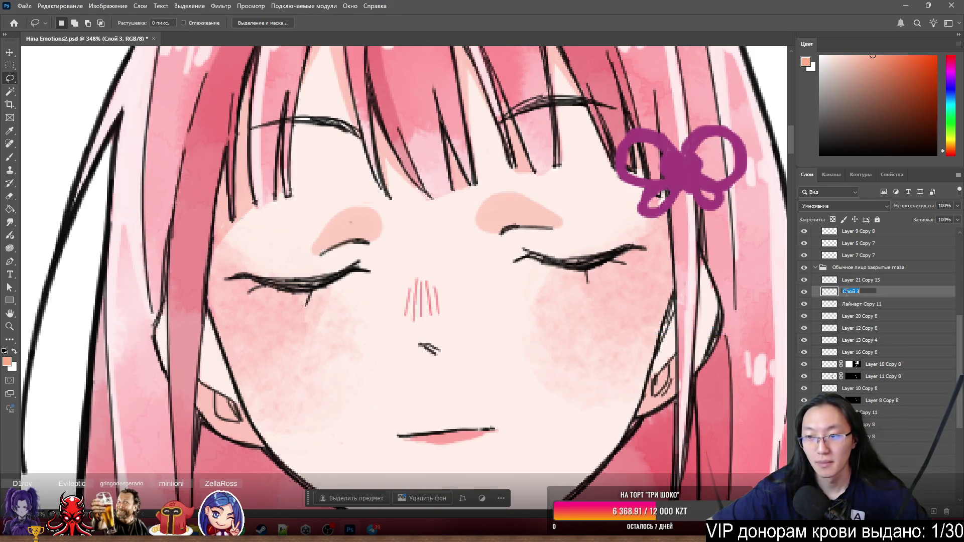
text(Глаза)
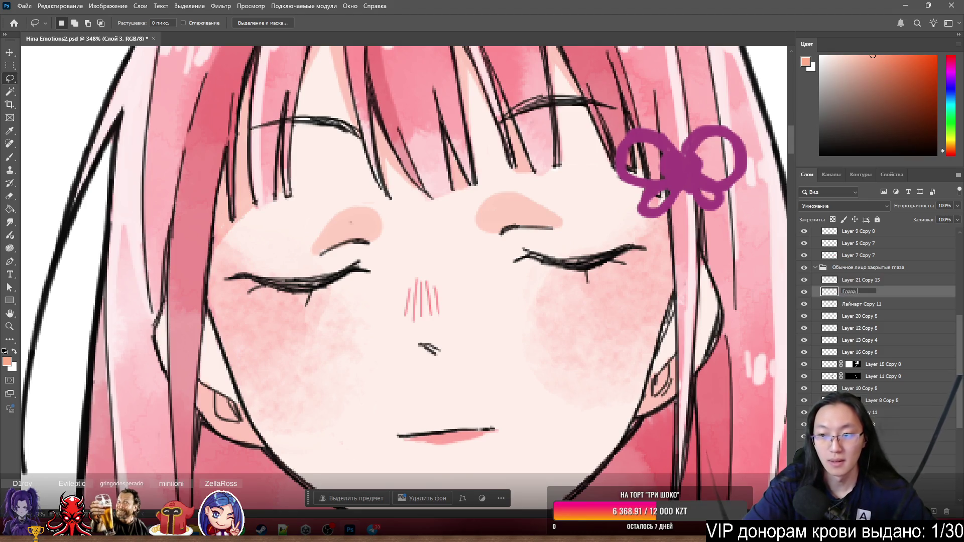
text( лайн)
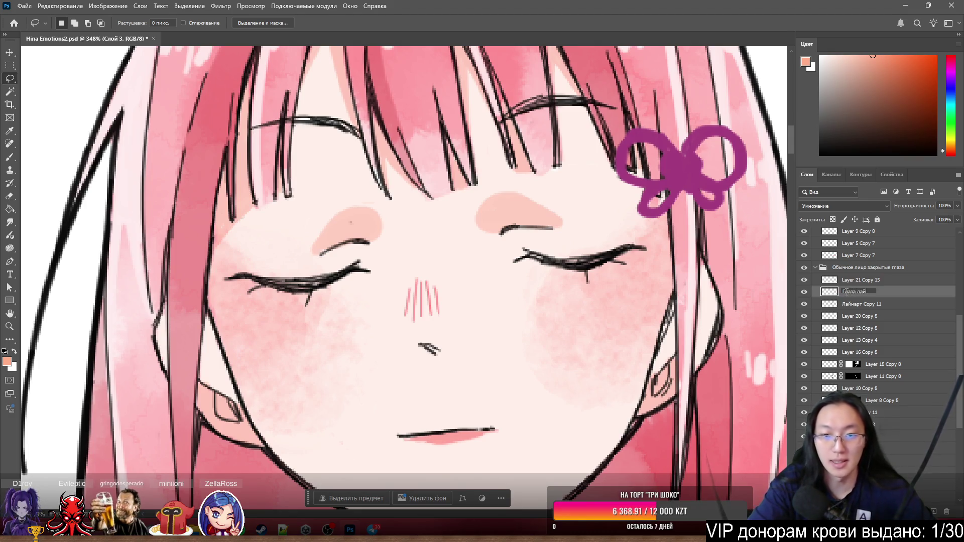
key(Return)
Select Layer 5 Copy 8 and lasso both brow patches
ctrl+right_click(500, 224)
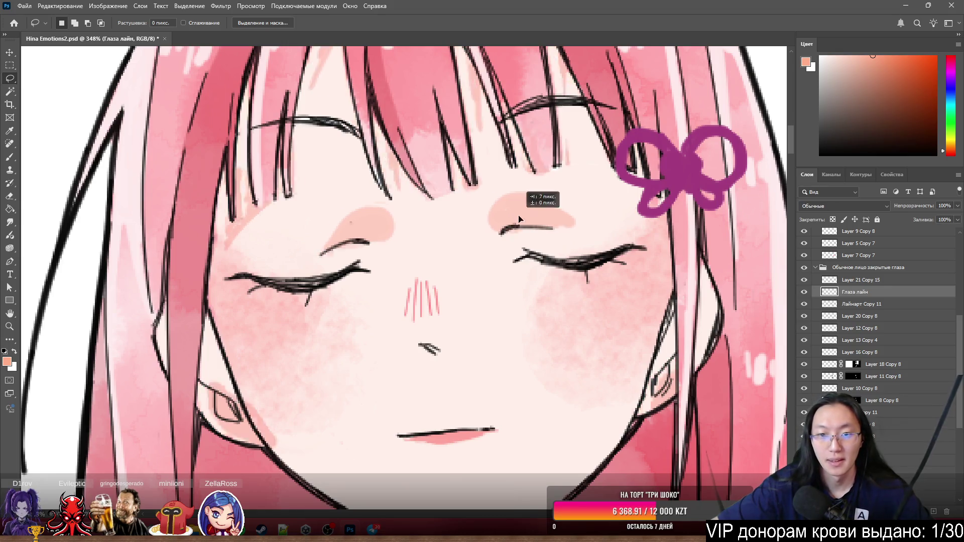
click(525, 204)
mouse_move(490, 189)
mouse_down()
mouse_move(537, 243)
mouse_move(592, 207)
mouse_move(502, 187)
mouse_up()
mouse_move(393, 212)
mouse_down()
mouse_move(341, 196)
mouse_move(372, 240)
mouse_move(394, 224)
mouse_up()
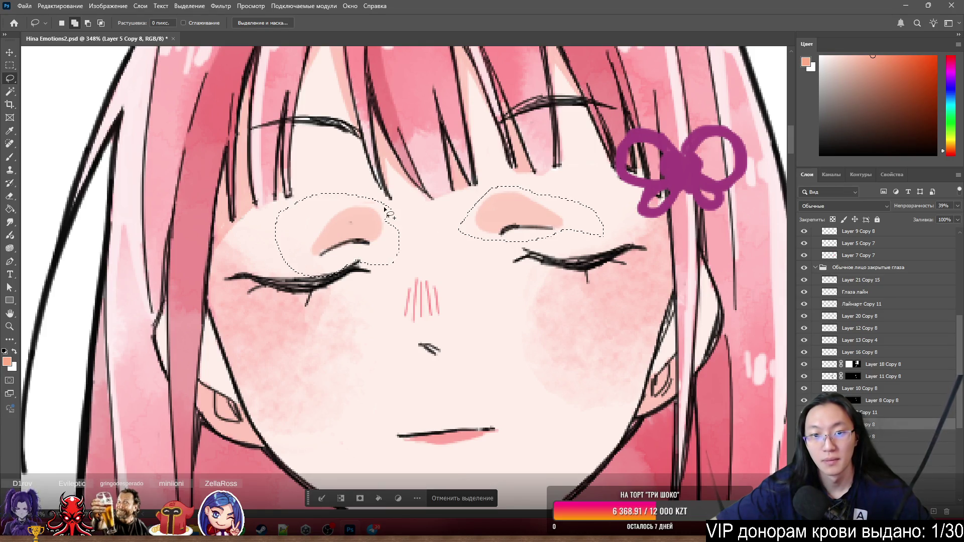
Cut the selected brow patches onto a new layer named 'Глаза брови'
right_click(346, 235)
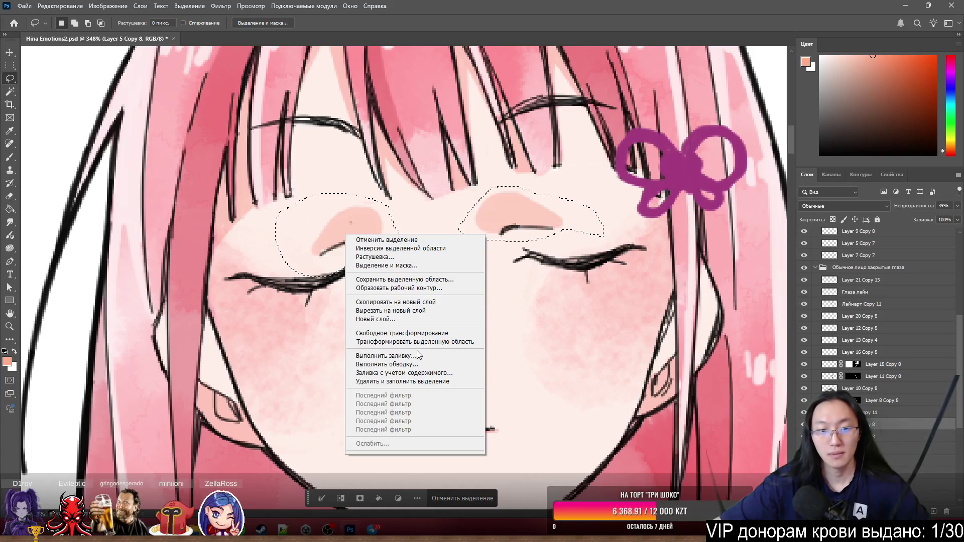
click(438, 314)
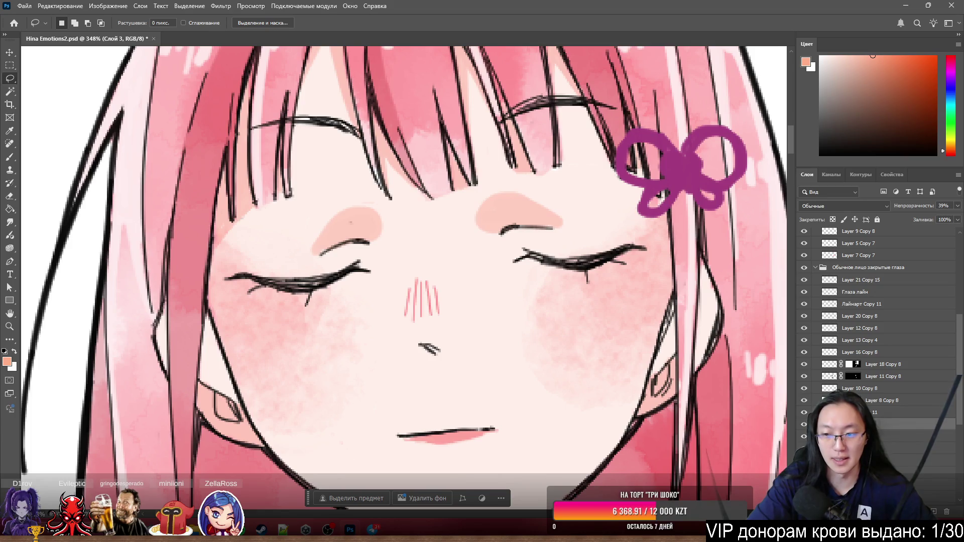
key(ctrl+z)
scroll(665, 300, down, 2)
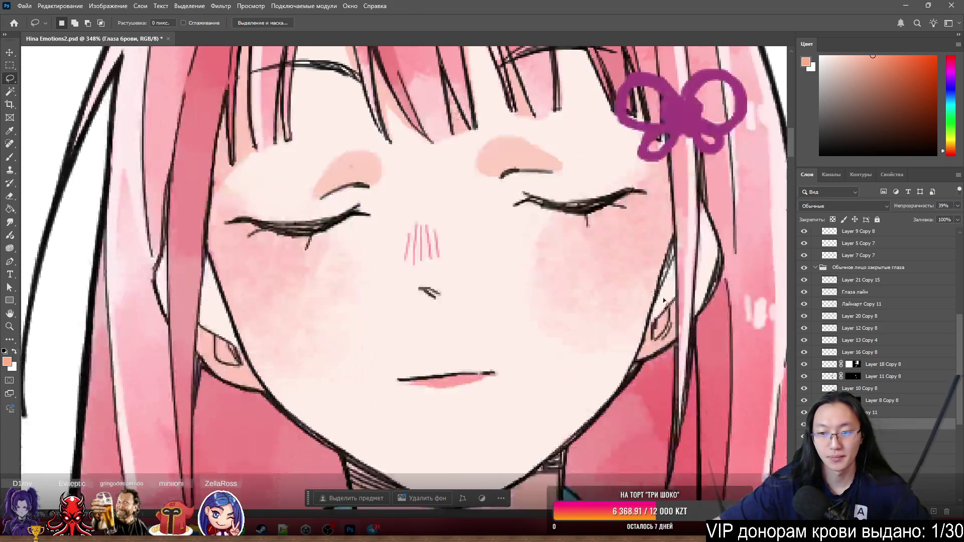
scroll(423, 233, down, 3)
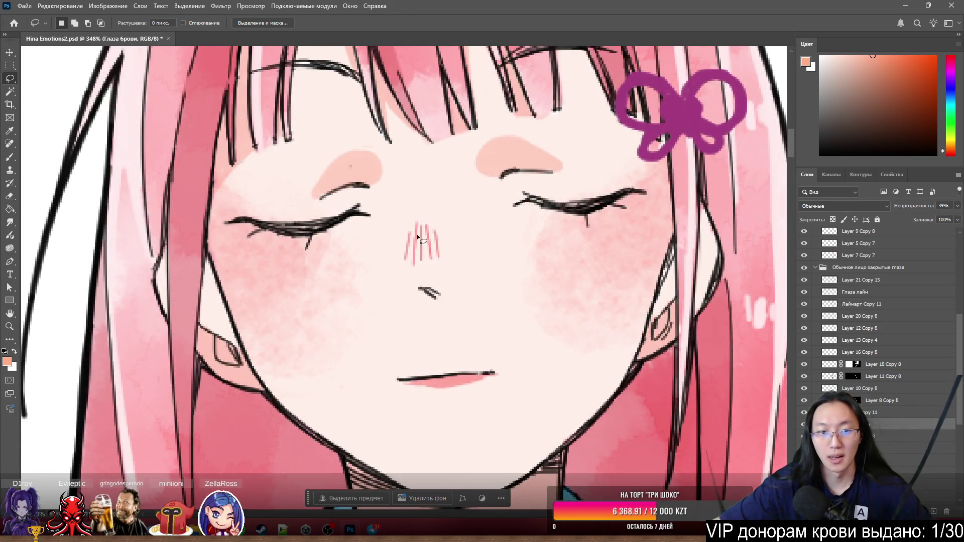
From Layer 8 Copy 8, put the face blush on a new layer named 'Глаза щёки'
ctrl+click(280, 264)
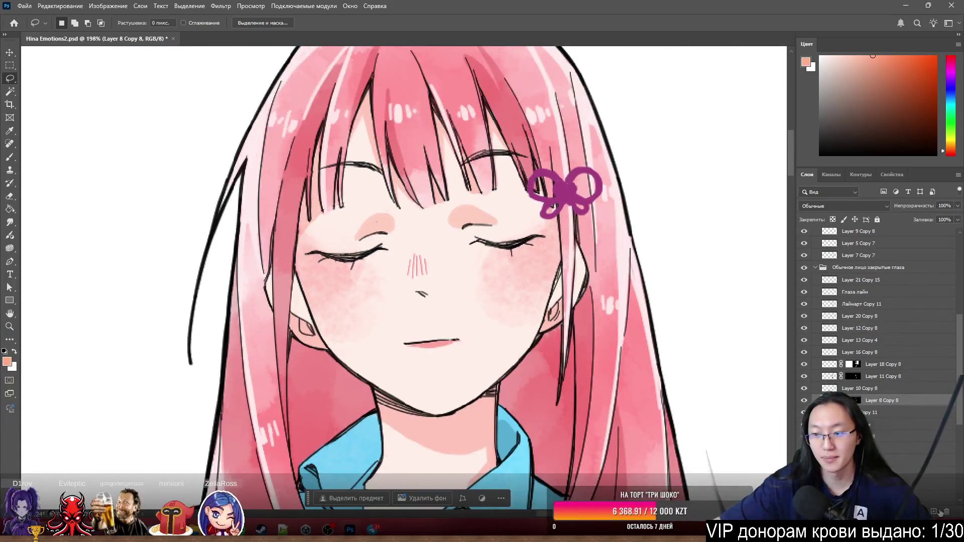
ctrl+click(566, 193)
mouse_move(565, 194)
mouse_down()
mouse_move(387, 201)
mouse_move(397, 390)
mouse_move(614, 276)
mouse_move(583, 183)
mouse_up()
right_click(527, 261)
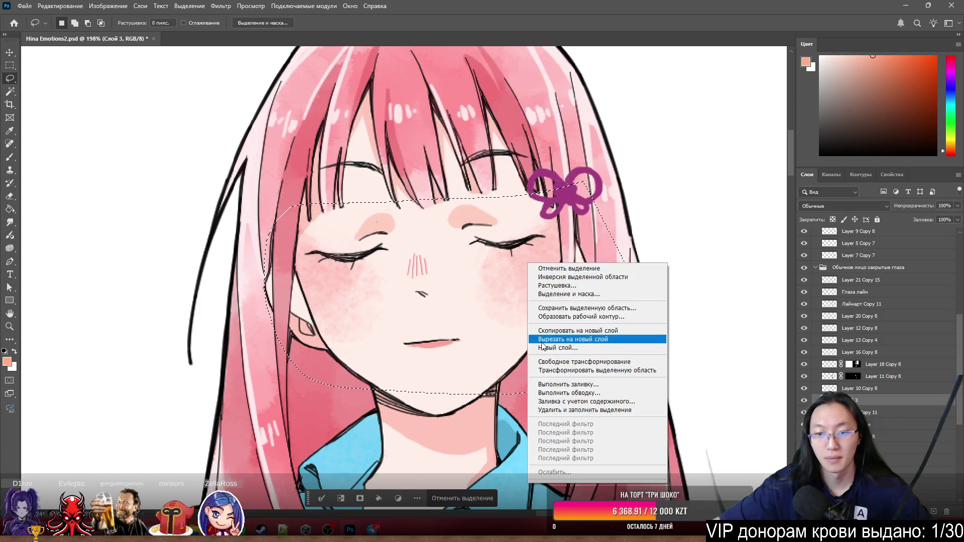
click(553, 339)
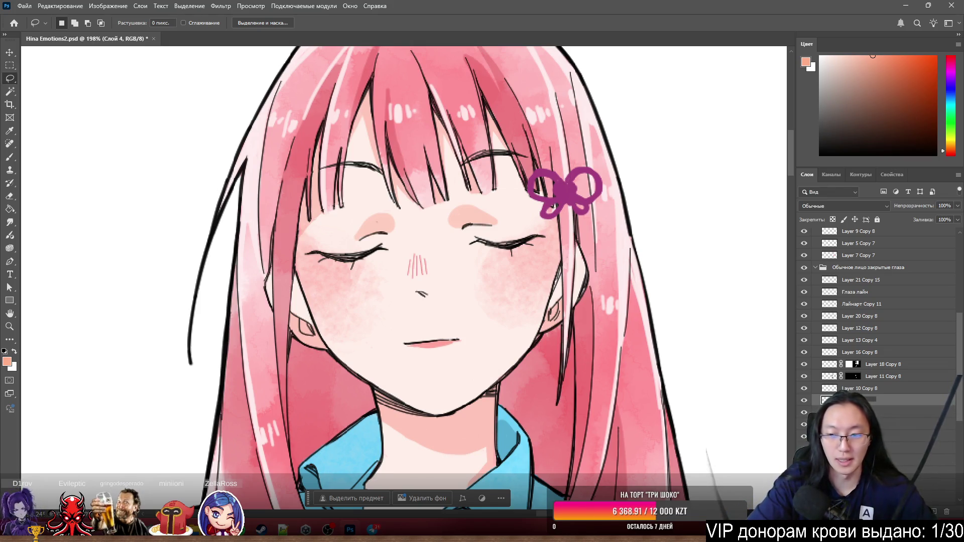
key(Return)
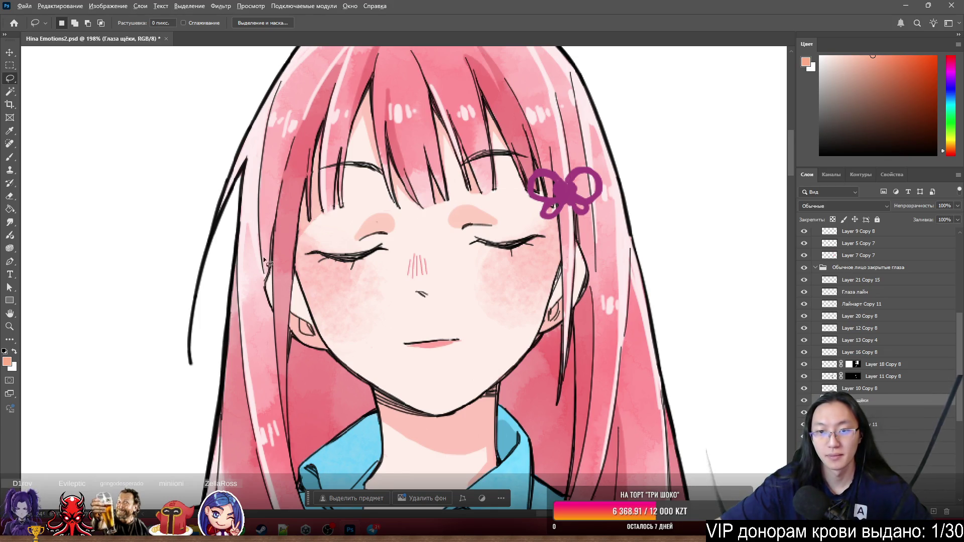
scroll(264, 260, up, 4)
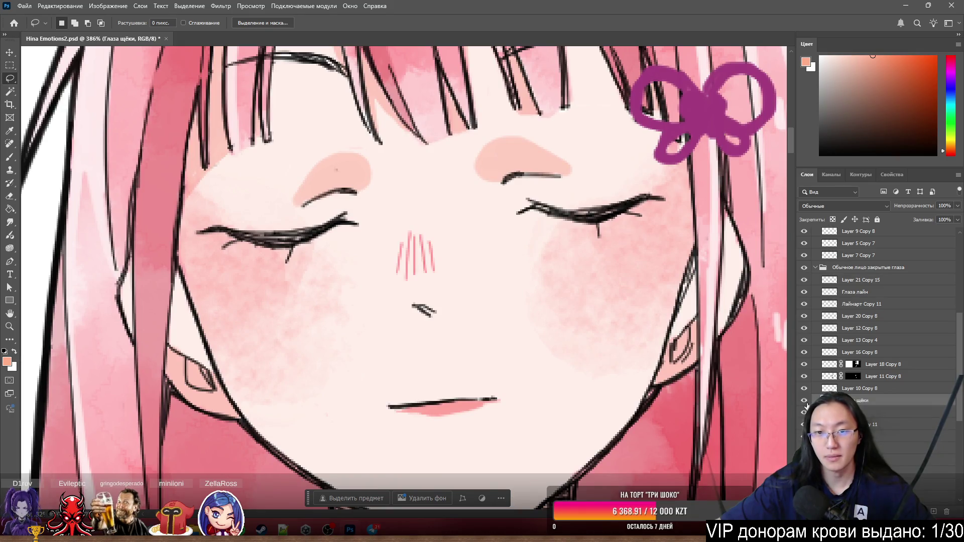
mouse_move(598, 217)
mouse_down()
mouse_move(602, 211)
mouse_move(510, 157)
mouse_move(637, 327)
mouse_move(564, 230)
mouse_up()
scroll(564, 230, down, 2)
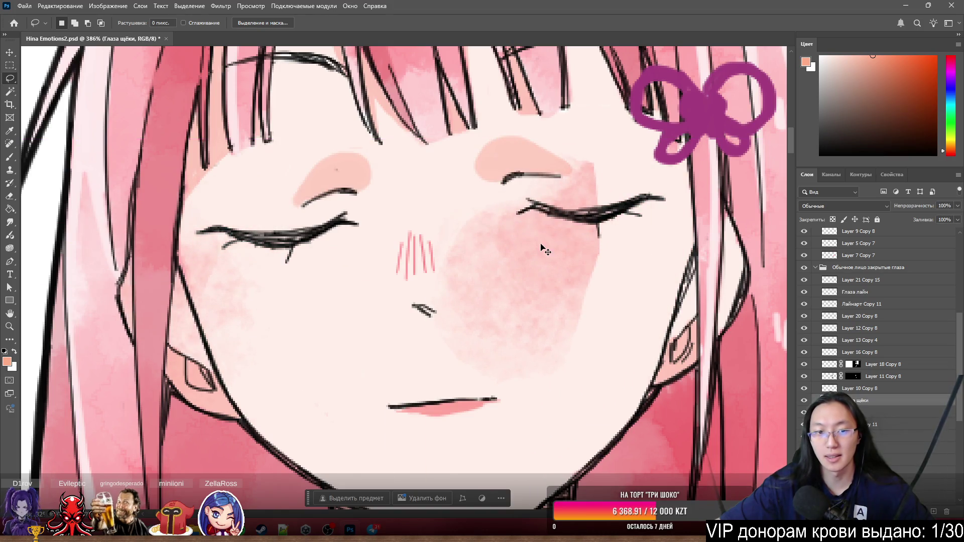
key(ctrl+z)
scroll(541, 243, down, 3)
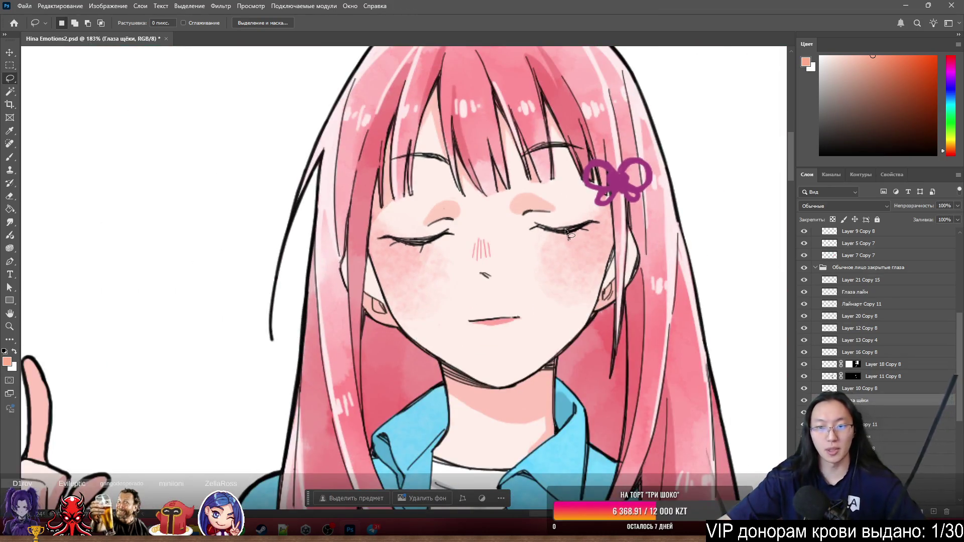
Scroll past the Улыбка А group and make the Глаза брови layer active
scroll(514, 213, up, 2)
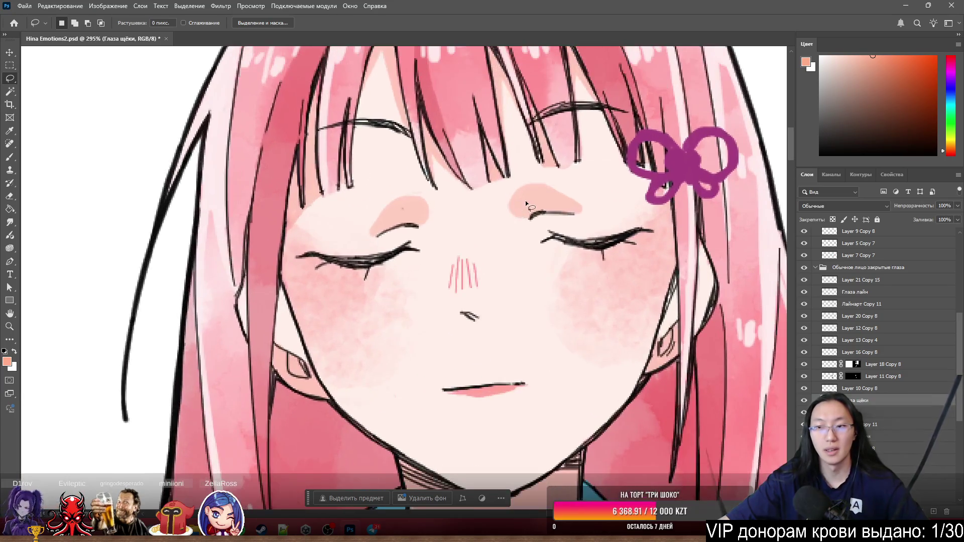
scroll(845, 366, down, 5)
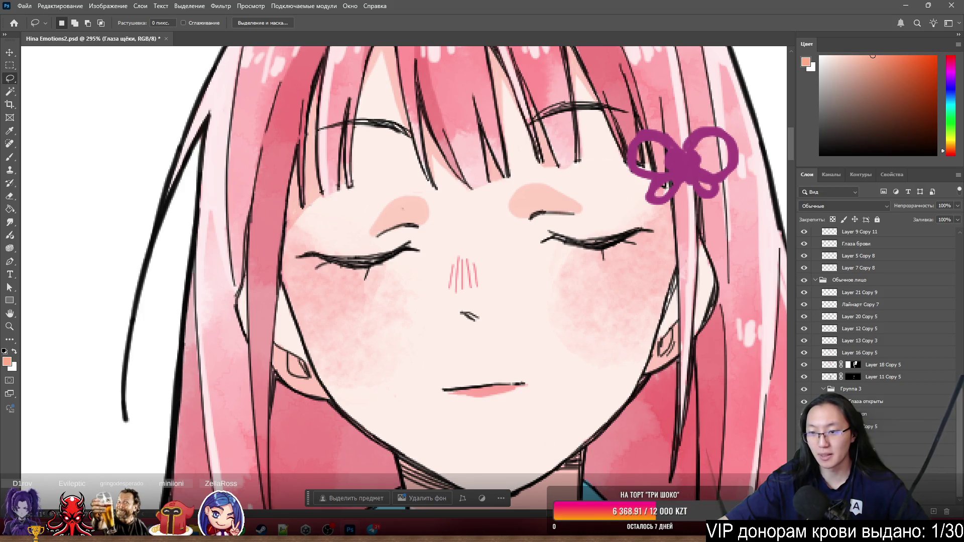
click(869, 471)
scroll(879, 341, down, 5)
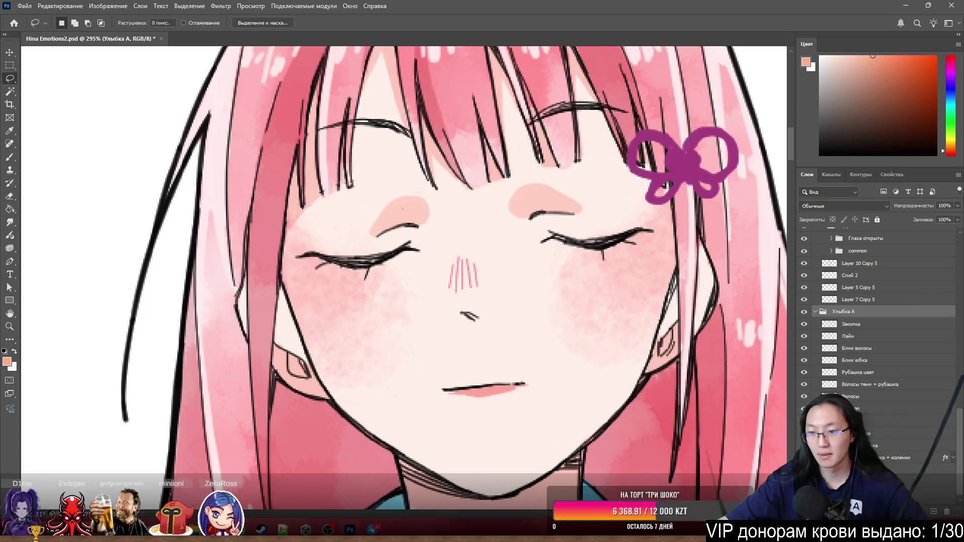
scroll(879, 342, down, 4)
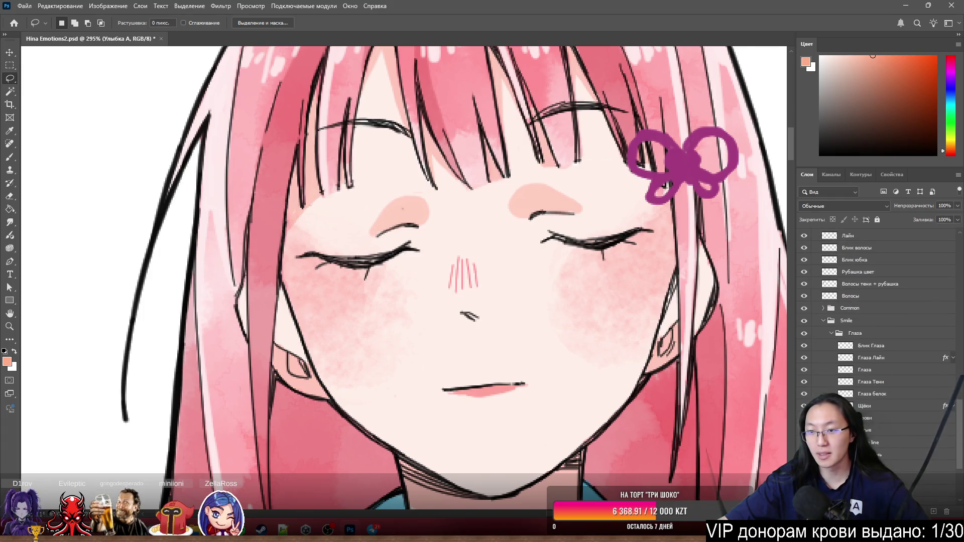
scroll(836, 378, up, 1)
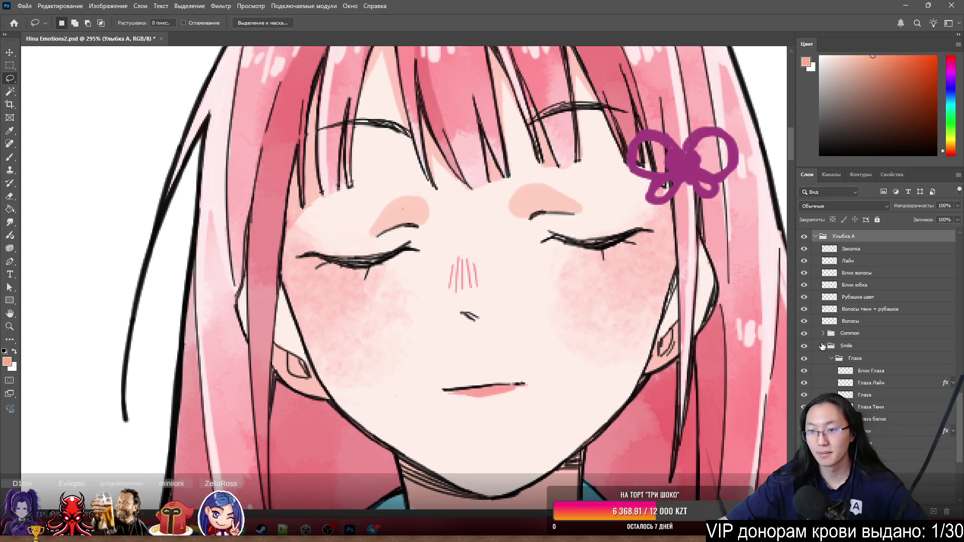
scroll(823, 347, up, 3)
scroll(843, 374, up, 2)
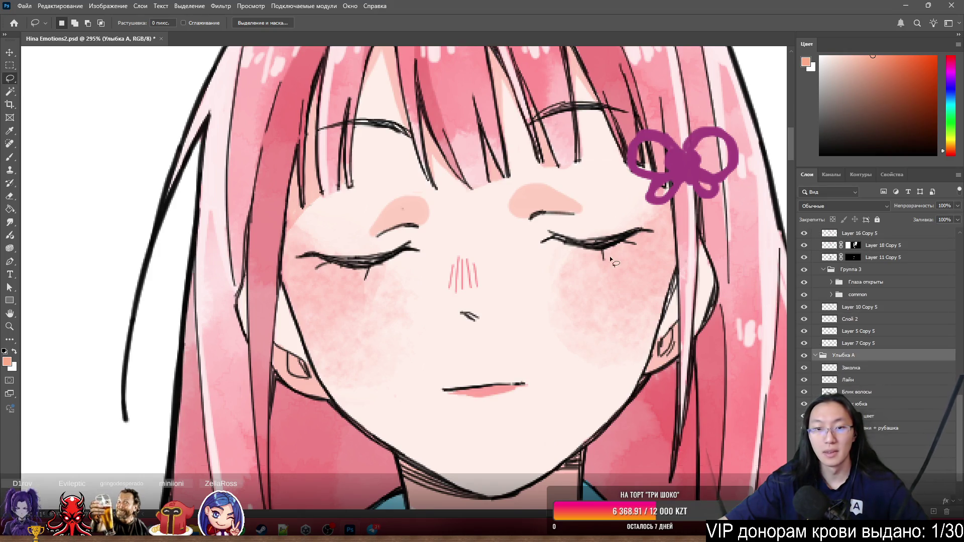
scroll(653, 231, up, 2)
scroll(854, 281, up, 5)
click(856, 234)
scroll(849, 311, down, 5)
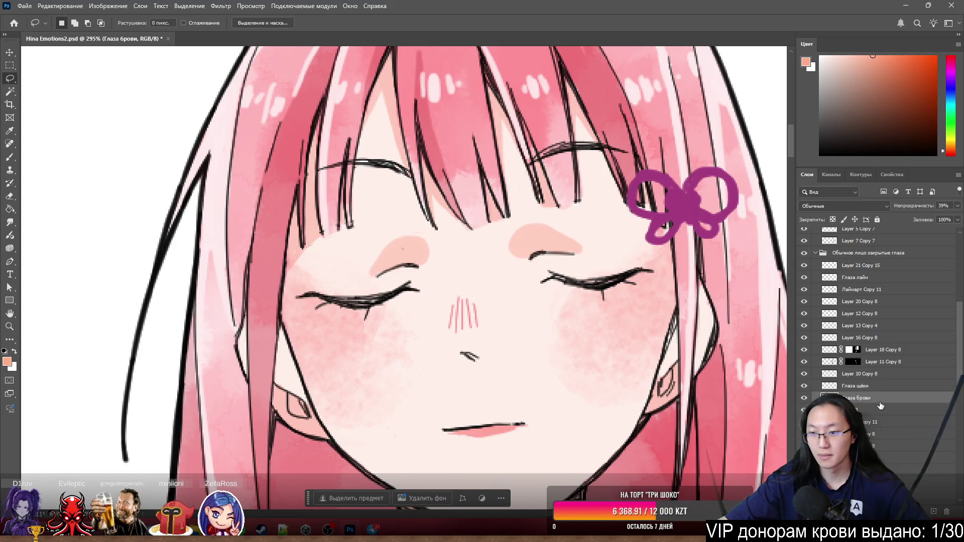
Move Глаза лайн above Глаза щёки, group all three eye layers, and name the group 'Eye closed'
drag(865, 284, 874, 381)
shift+click(886, 400)
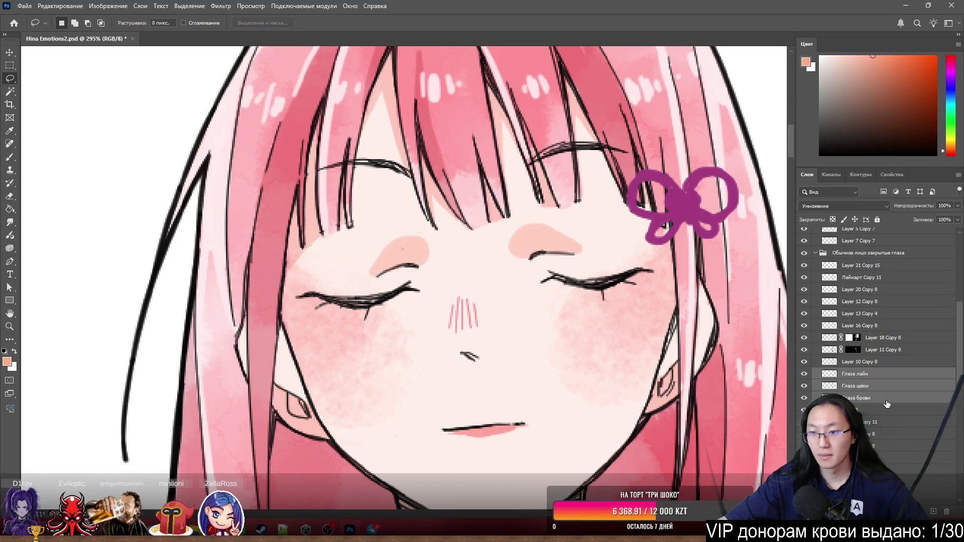
key(ctrl+g)
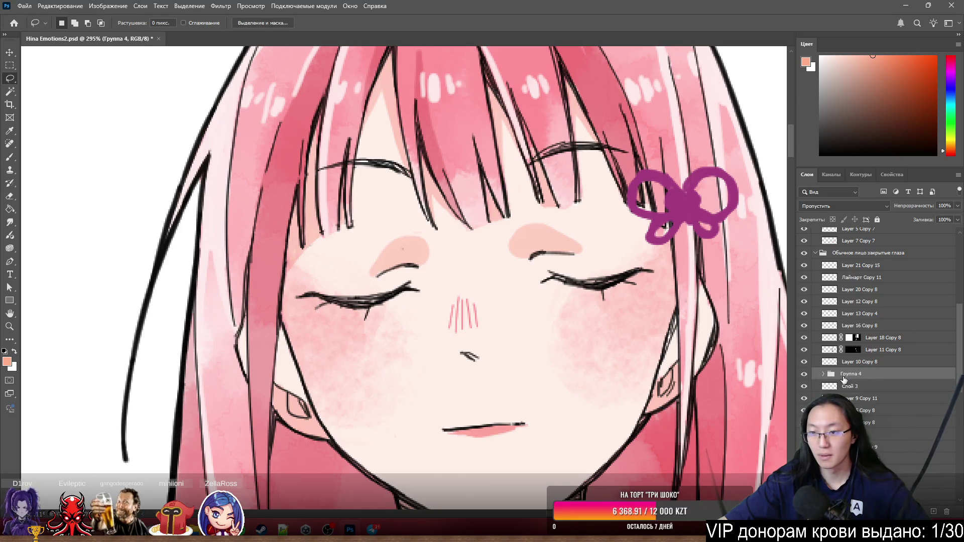
text(ы)
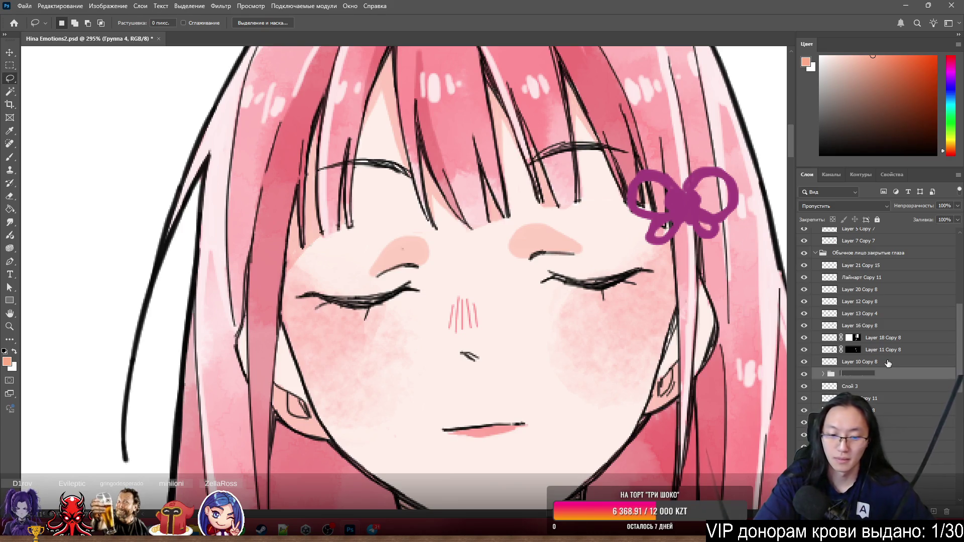
text( close)
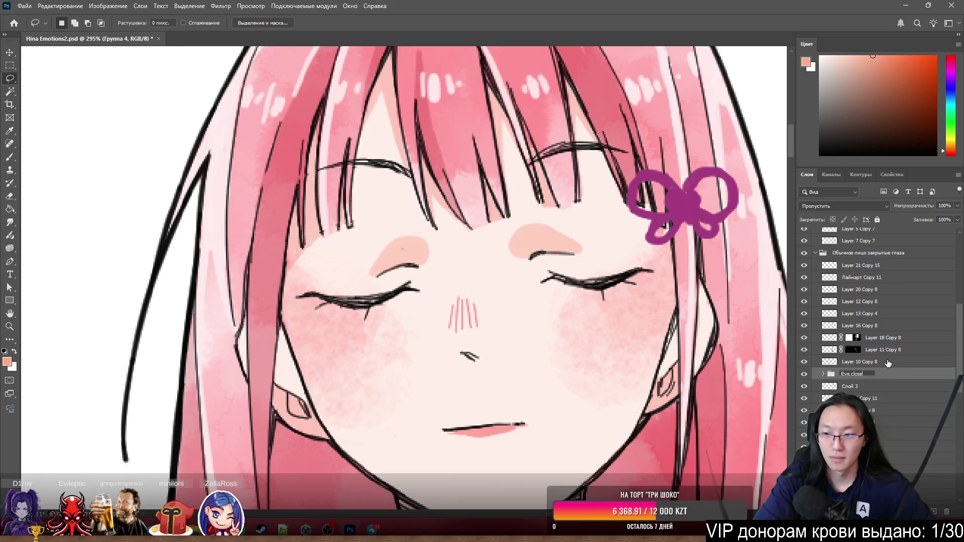
text(d)
key(Return)
scroll(459, 259, down, 5)
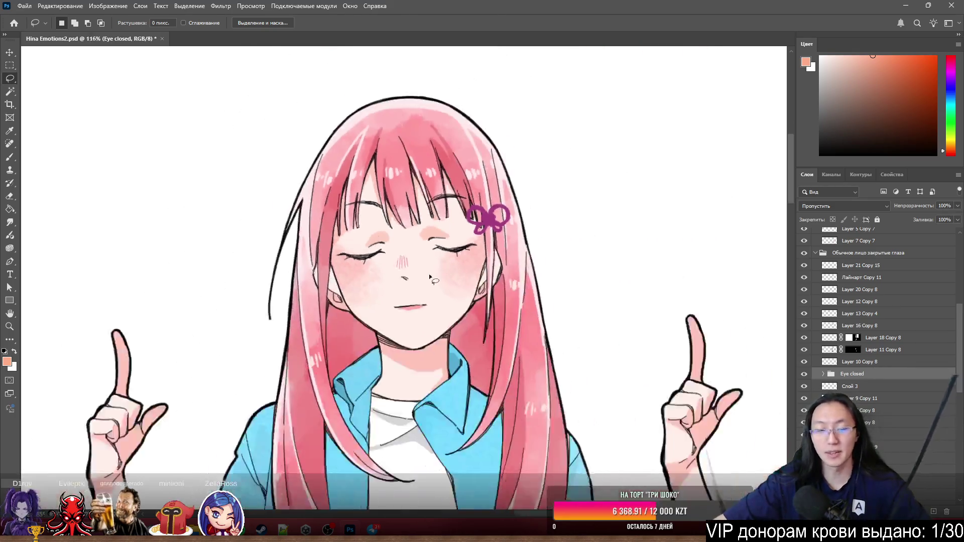
With the Move tool, expand Eye closed and select its closed-eye line, cheek and brow layers
scroll(513, 310, up, 1)
scroll(513, 310, up, 2)
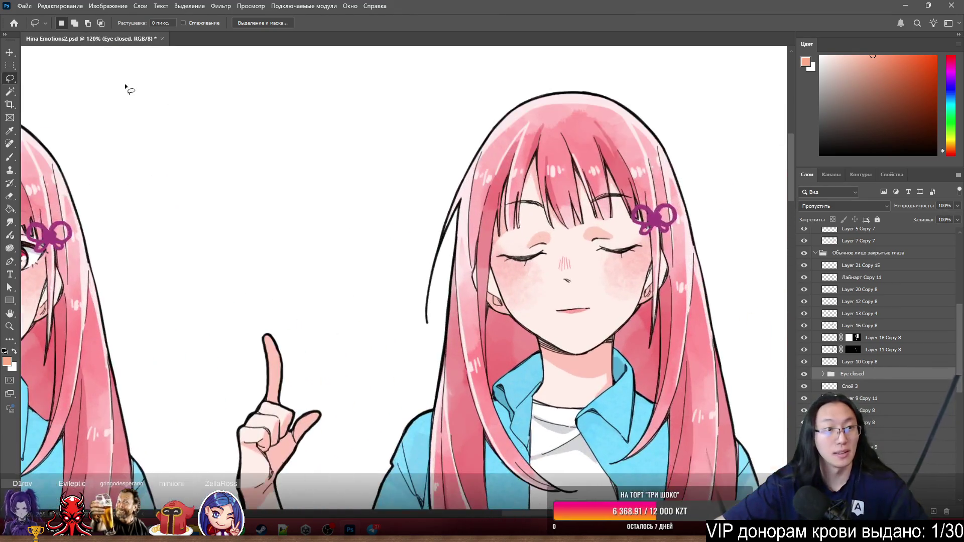
click(12, 55)
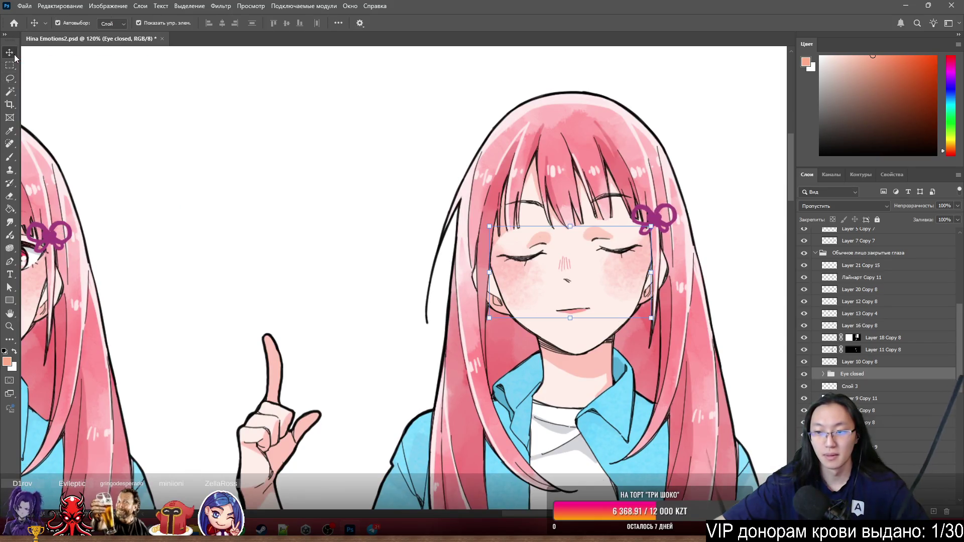
drag(344, 306, 400, 307)
scroll(400, 307, down, 7)
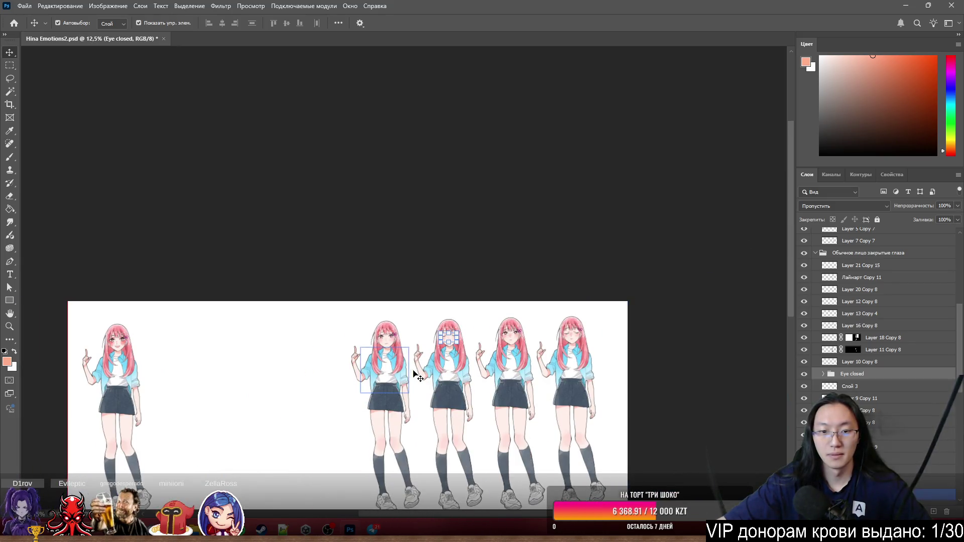
scroll(445, 341, up, 2)
mouse_move(445, 341)
mouse_down()
mouse_move(307, 324)
mouse_move(203, 349)
mouse_move(447, 342)
mouse_up()
scroll(457, 389, up, 3)
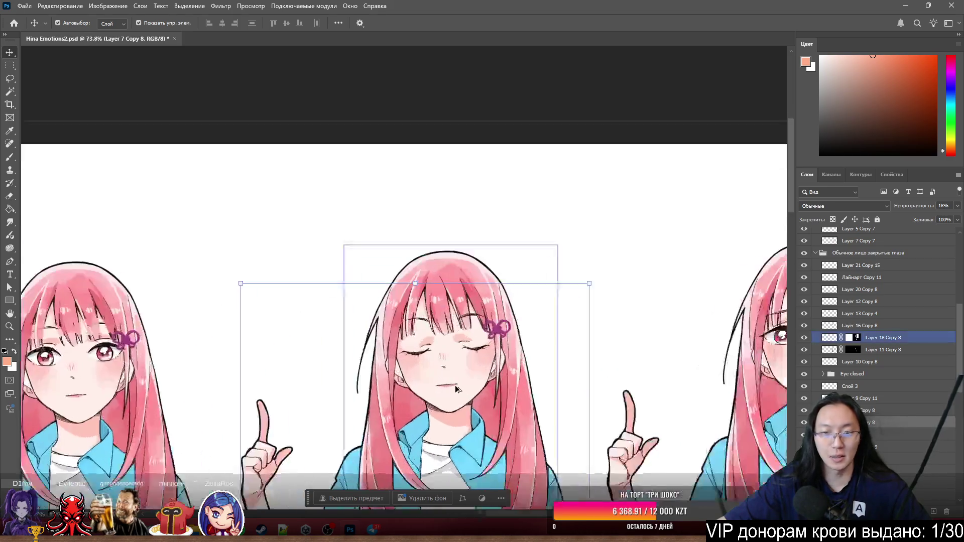
click(852, 375)
click(824, 374)
click(863, 386)
shift+click(872, 410)
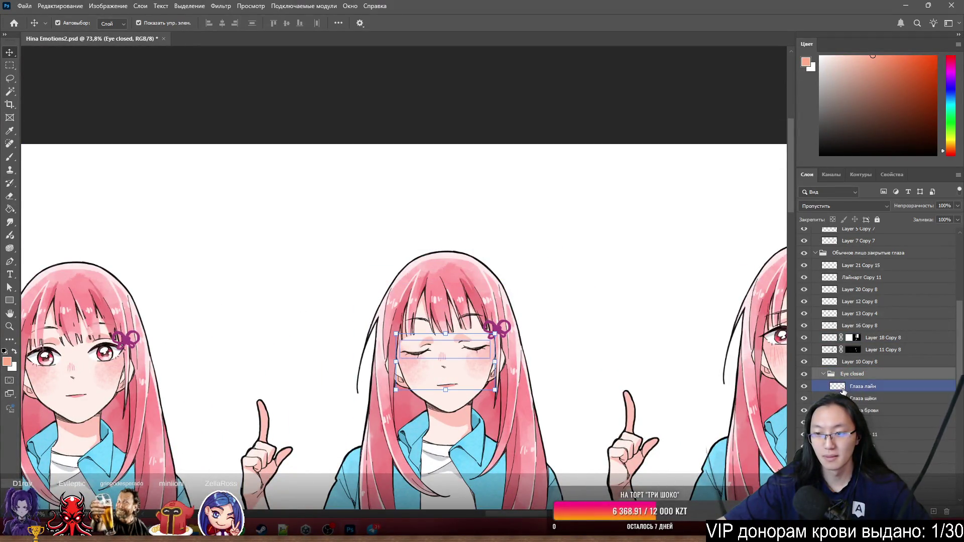
Drag the closed-eye artwork off its face onto blank canvas beside the first figure's head
scroll(448, 367, up, 1)
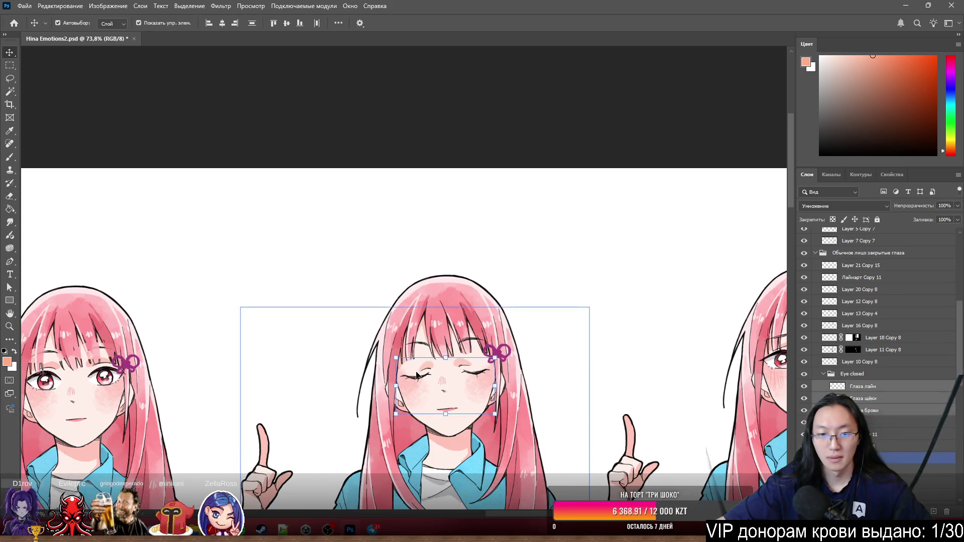
drag(447, 371, 159, 304)
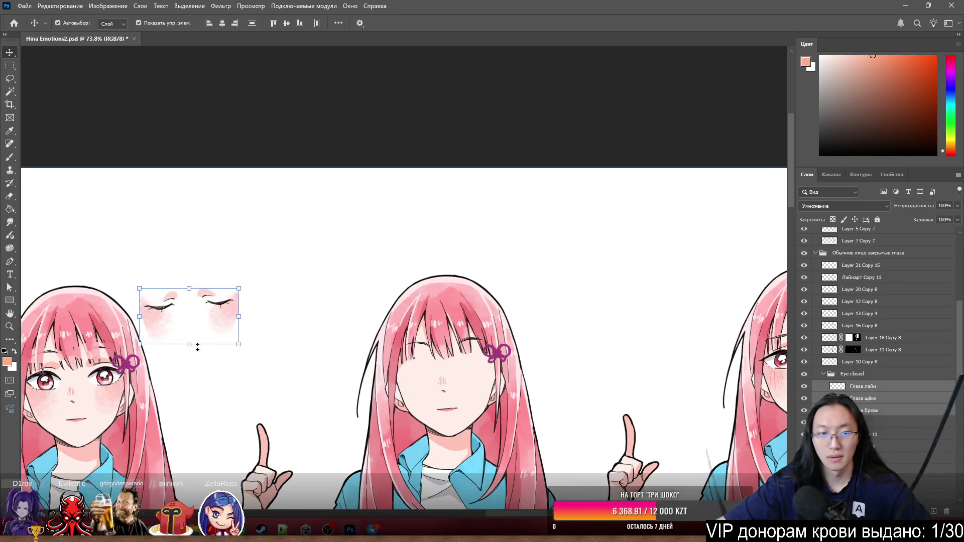
scroll(221, 394, down, 3)
scroll(304, 373, right, 3)
scroll(304, 373, down, 5)
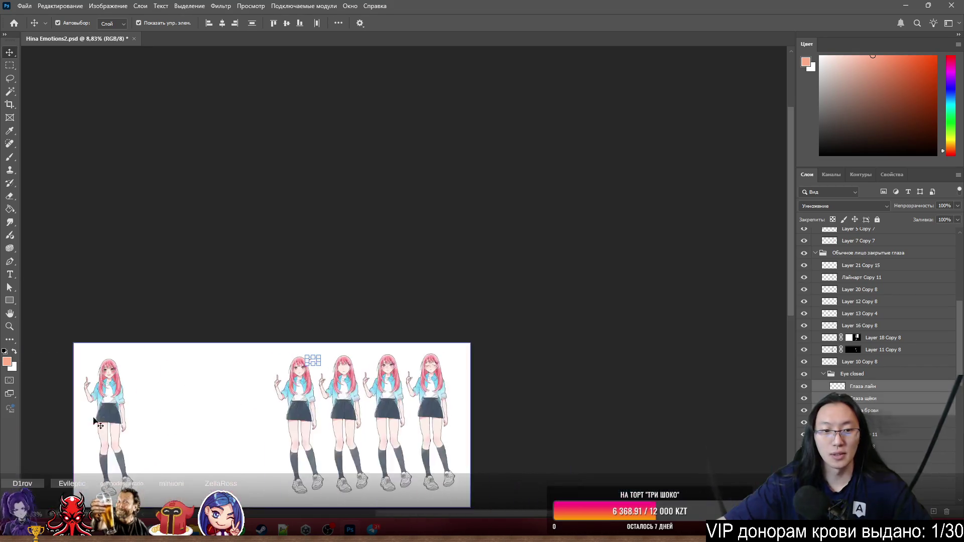
scroll(243, 392, down, 2)
scroll(304, 339, left, 3)
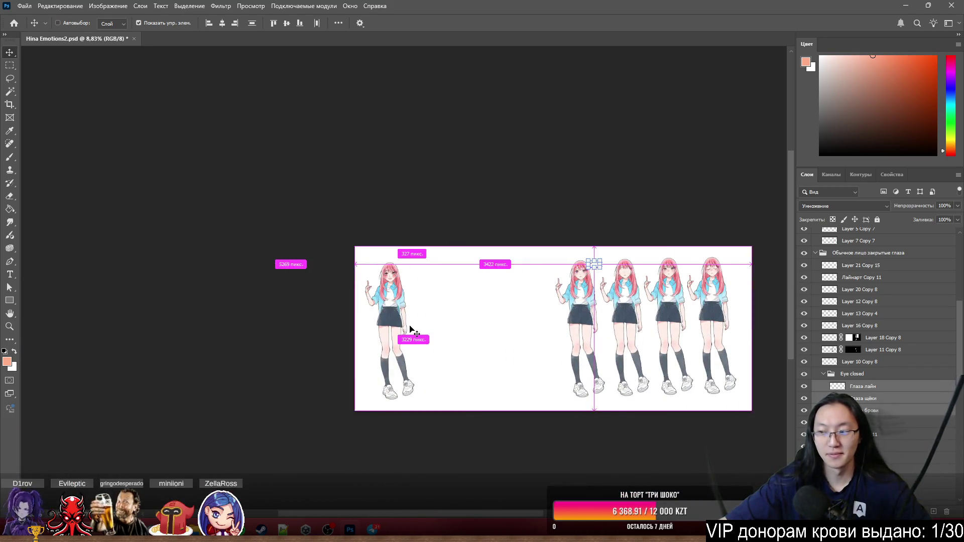
scroll(608, 304, up, 5)
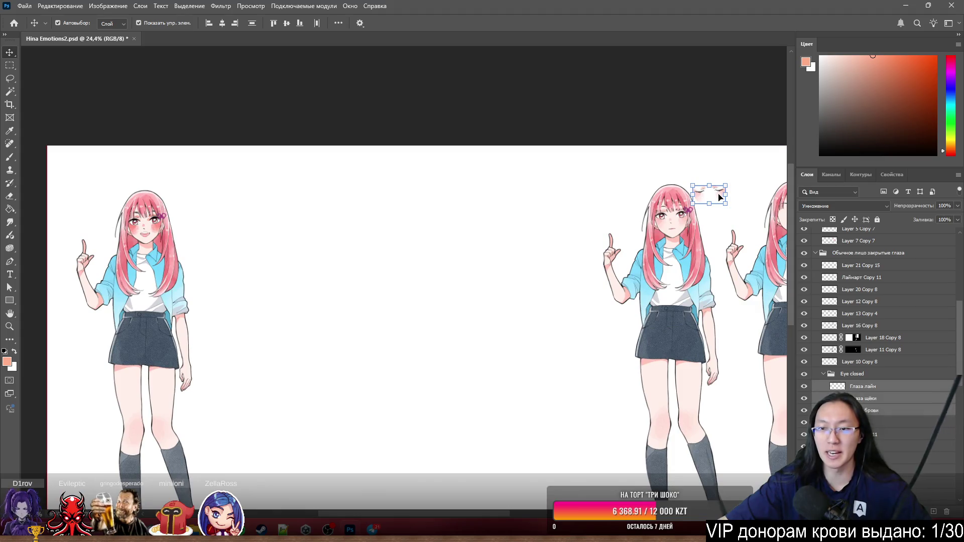
mouse_move(720, 195)
mouse_down()
mouse_move(302, 257)
mouse_move(234, 240)
mouse_up()
scroll(234, 239, up, 5)
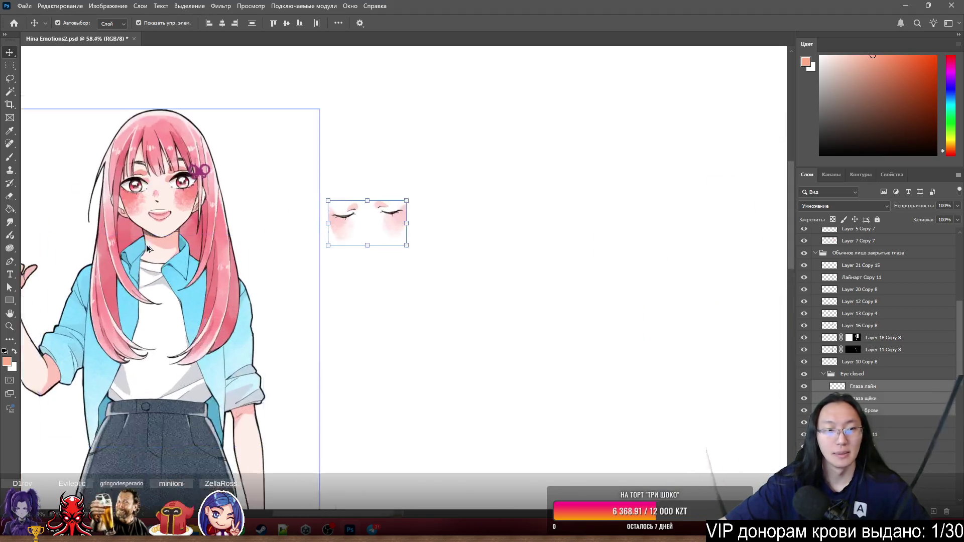
drag(476, 252, 357, 208)
Hide the unwanted layer on the first character's face
scroll(885, 428, down, 2)
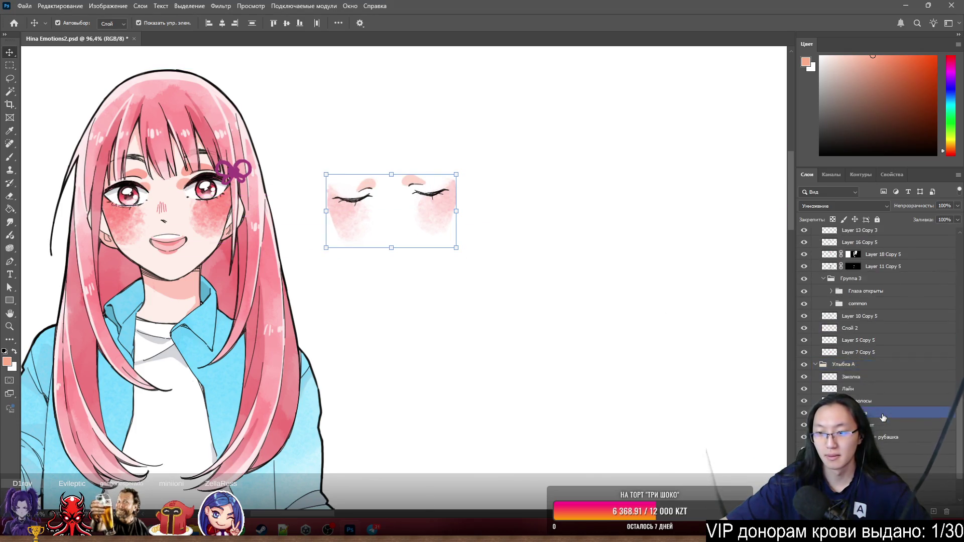
scroll(885, 428, down, 3)
click(885, 439)
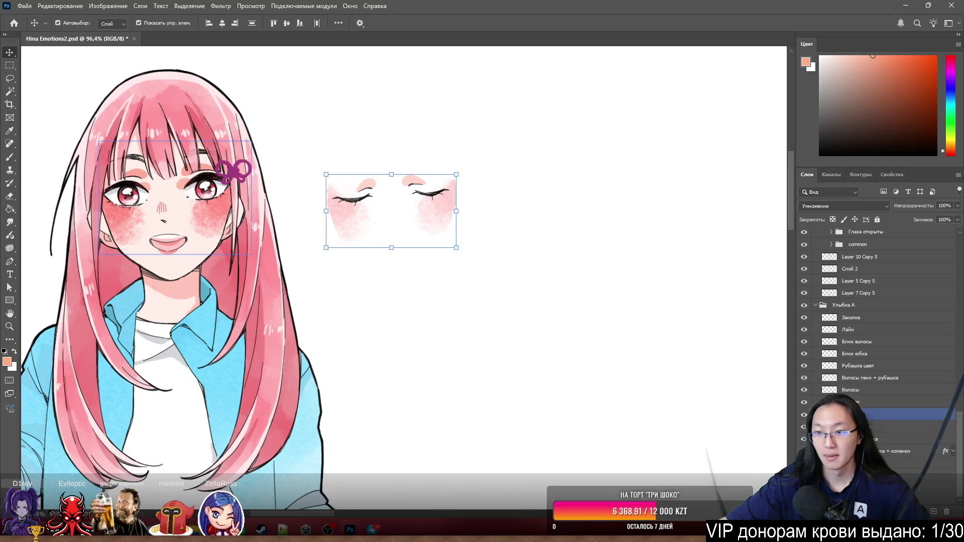
click(804, 416)
Drag the closed eyes, cheeks and brows onto the first character's face
scroll(348, 220, up, 3)
scroll(407, 282, up, 2)
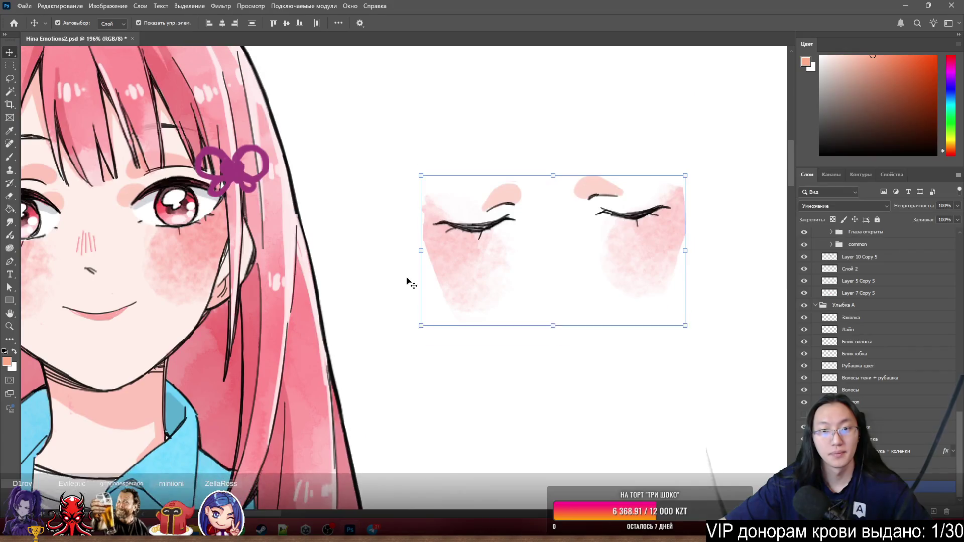
mouse_move(408, 282)
mouse_down()
mouse_move(454, 302)
mouse_move(611, 307)
mouse_up()
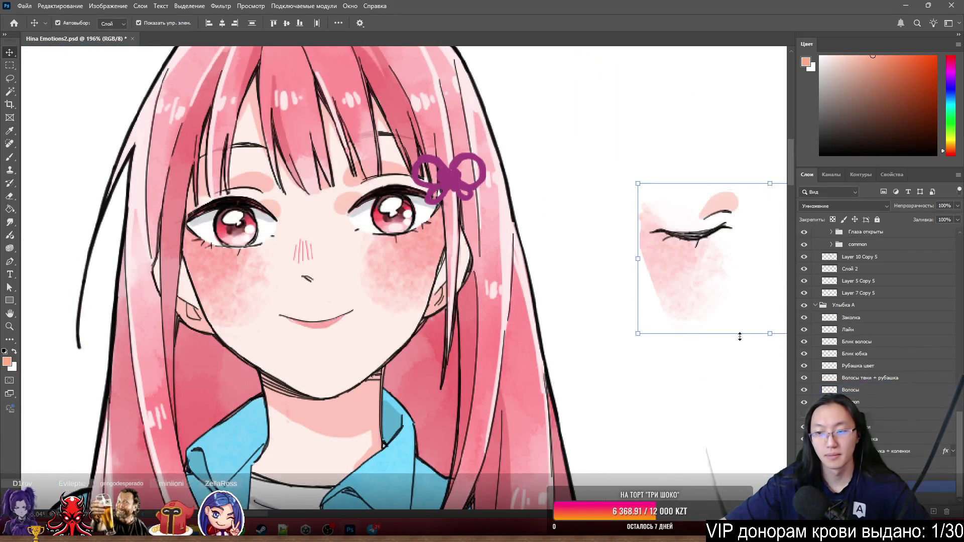
scroll(749, 333, down, 8)
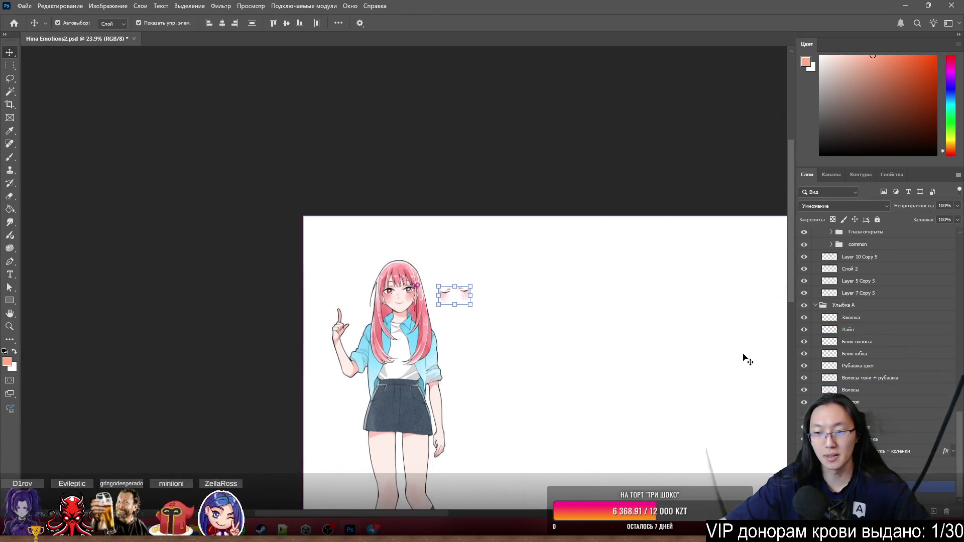
drag(748, 357, 698, 344)
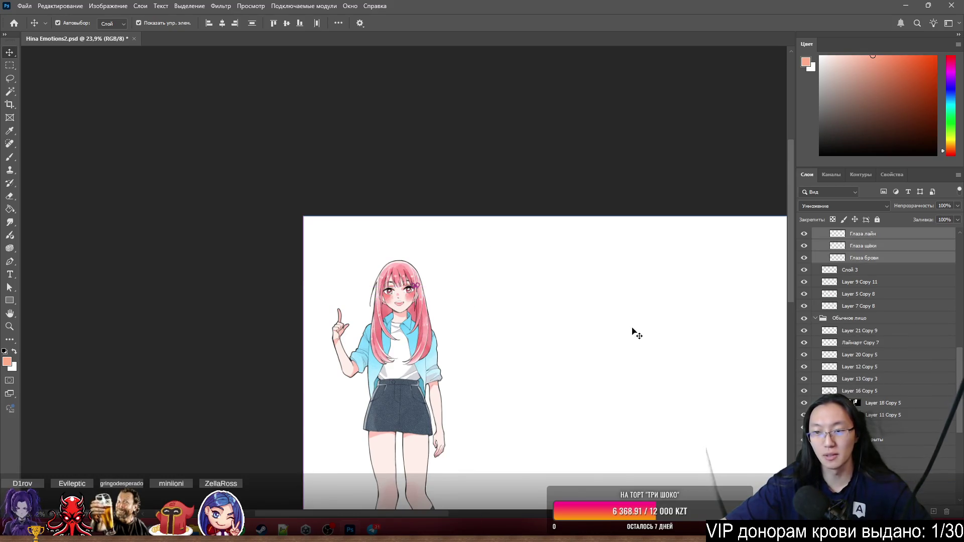
scroll(635, 332, down, 2)
scroll(576, 288, up, 10)
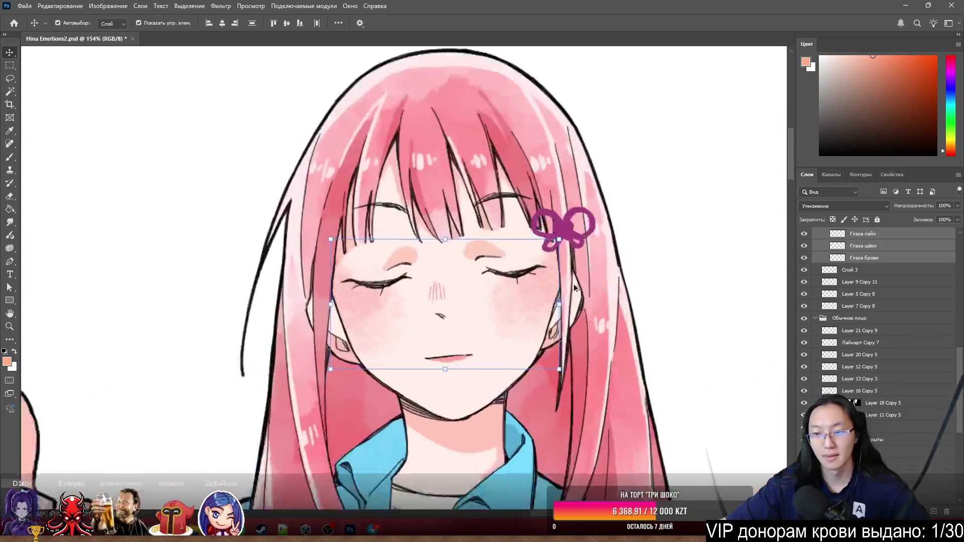
Drag the Eye closed group lower in the layer stack
scroll(576, 287, up, 3)
scroll(894, 355, up, 3)
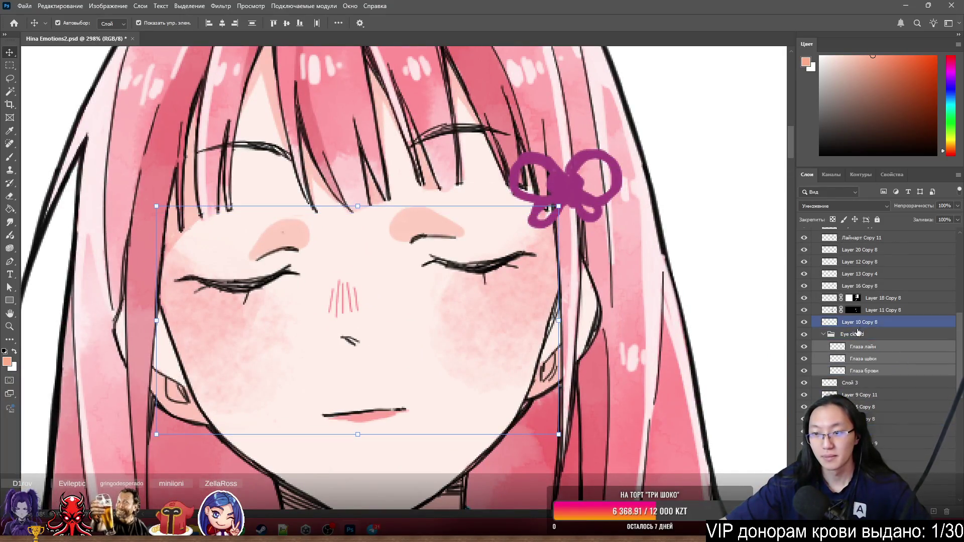
click(854, 297)
scroll(854, 301, down, 2)
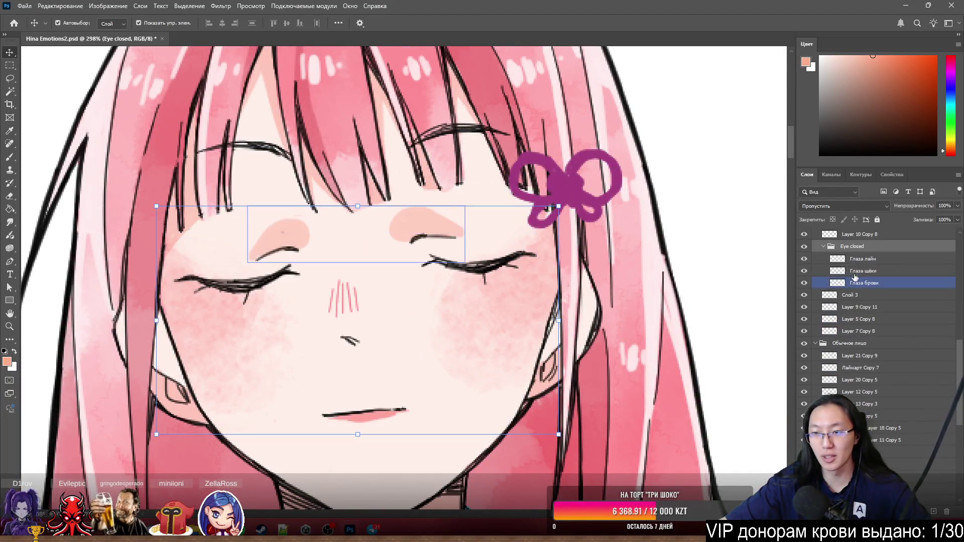
drag(853, 247, 853, 427)
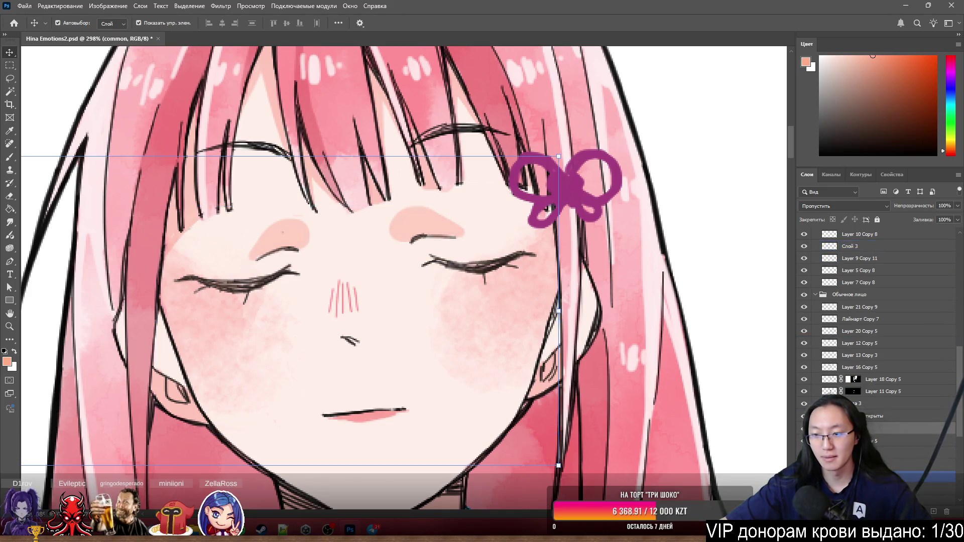
scroll(549, 385, down, 6)
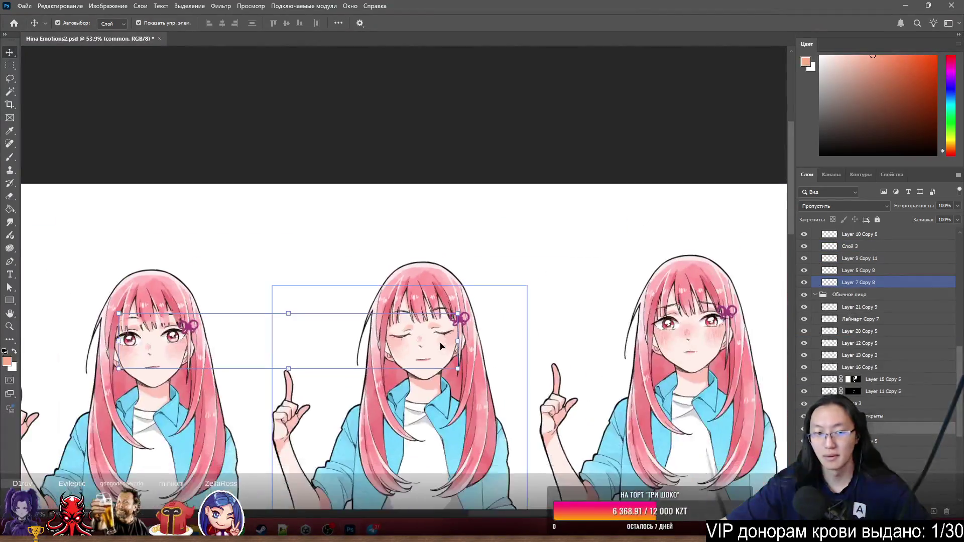
ctrl+click(422, 347)
scroll(321, 372, up, 4)
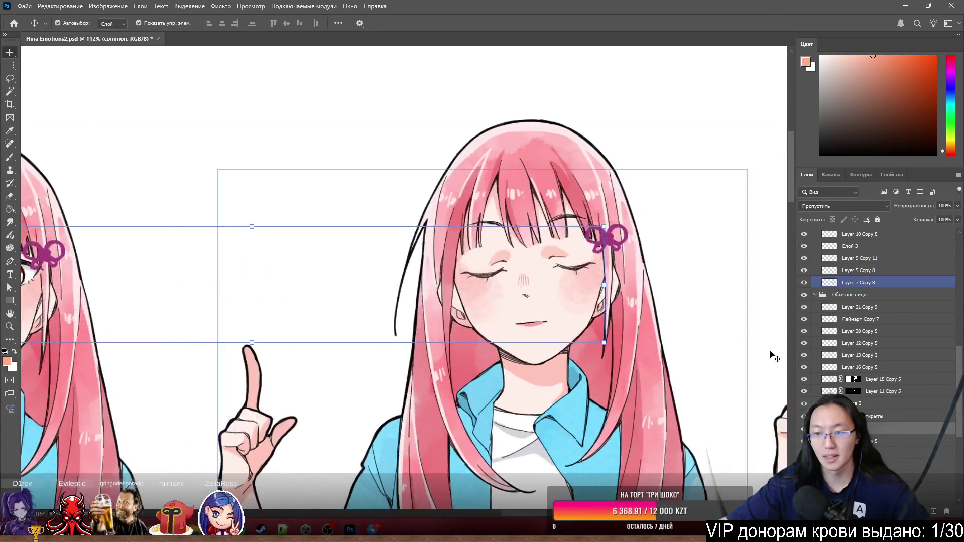
click(773, 357)
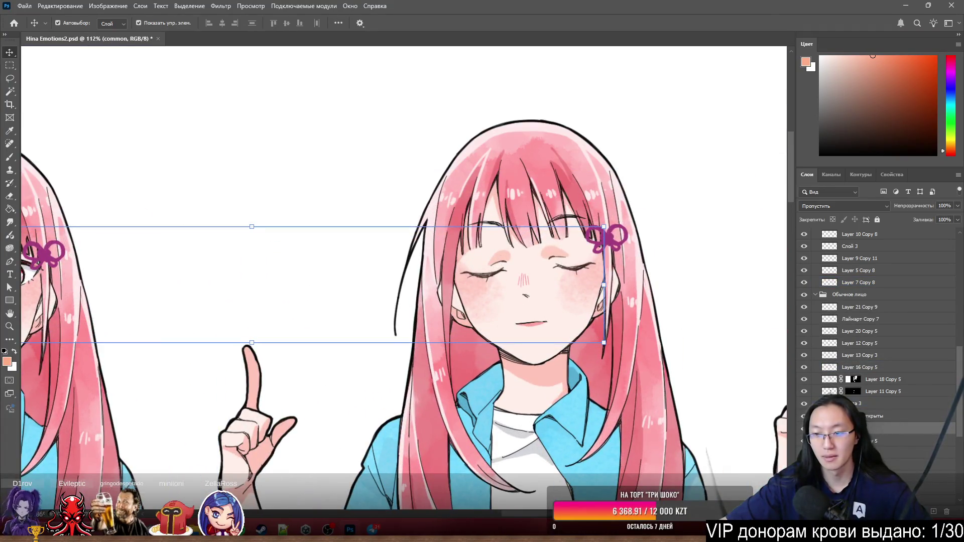
Drop the Eye closed group into Группа 3 above Глаза открыты
scroll(840, 374, down, 3)
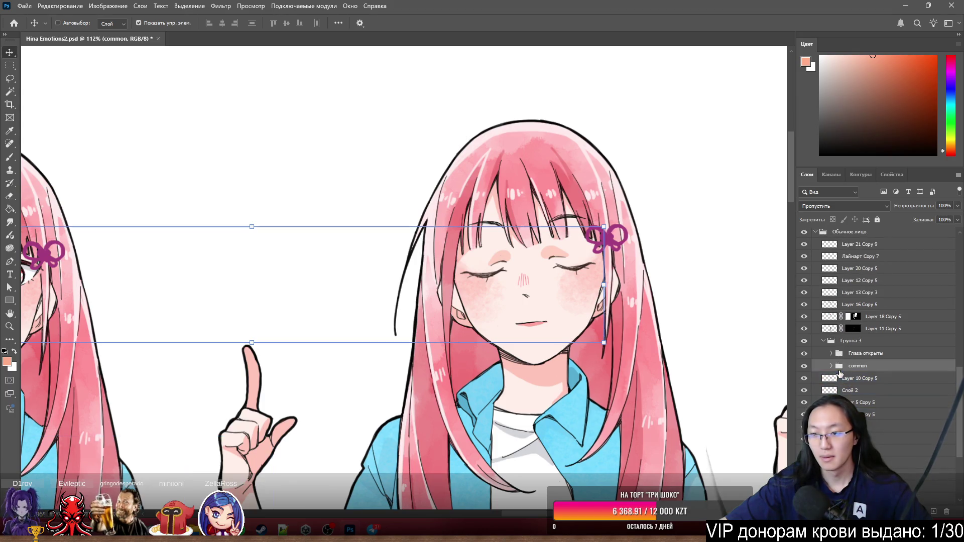
scroll(869, 386, up, 4)
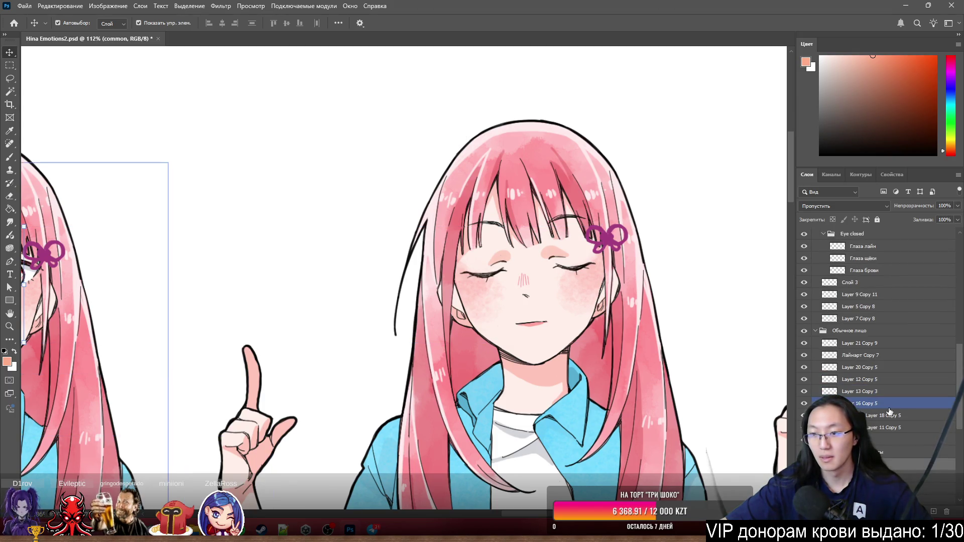
scroll(890, 412, up, 1)
click(852, 259)
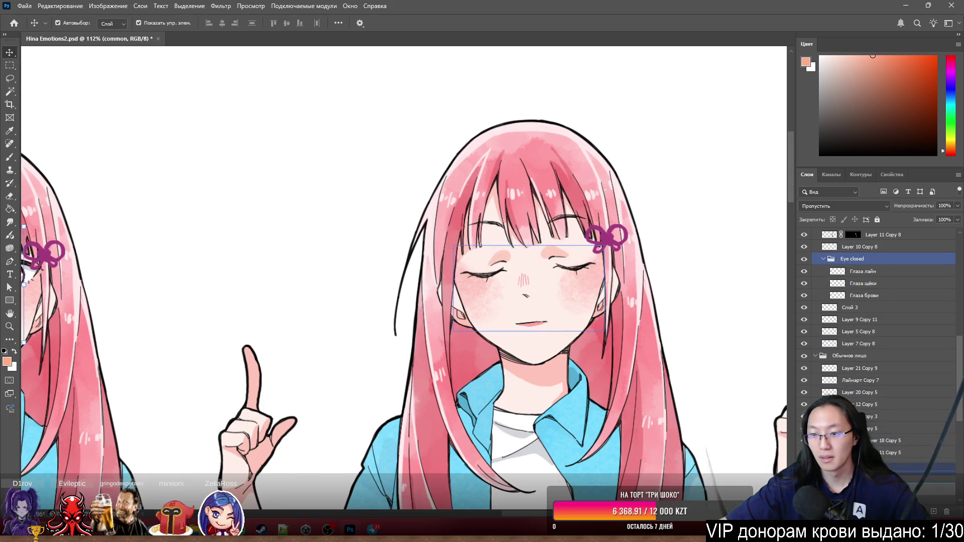
click(557, 318)
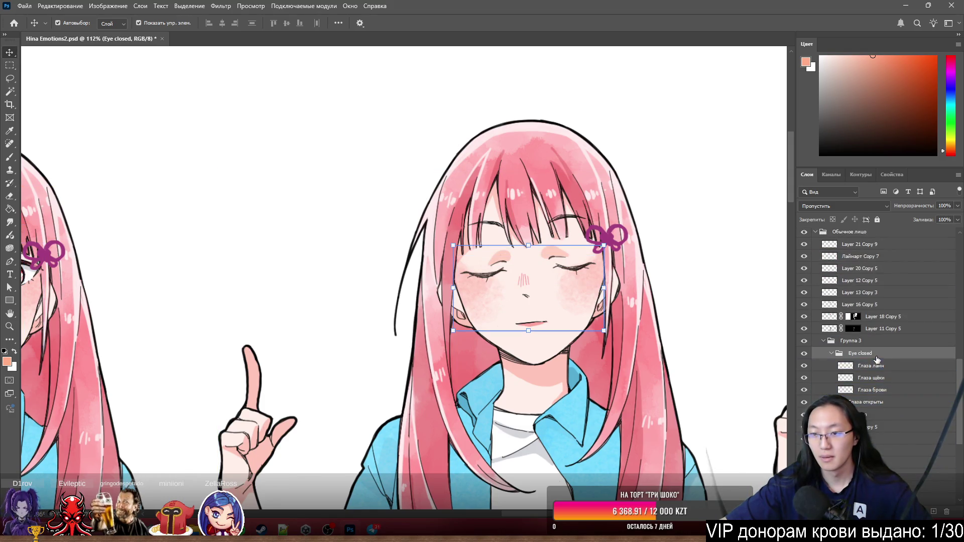
scroll(558, 319, down, 1)
scroll(557, 318, left, 4)
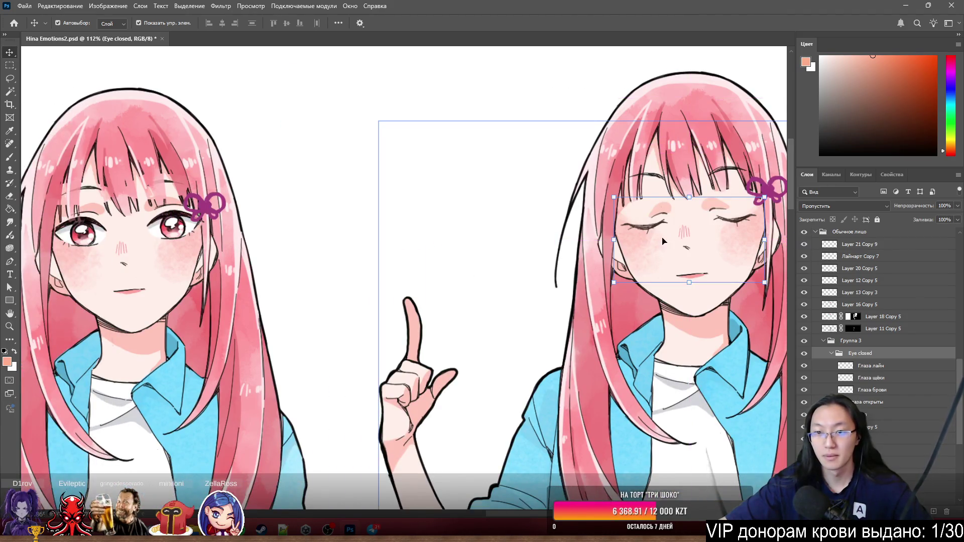
click(650, 230)
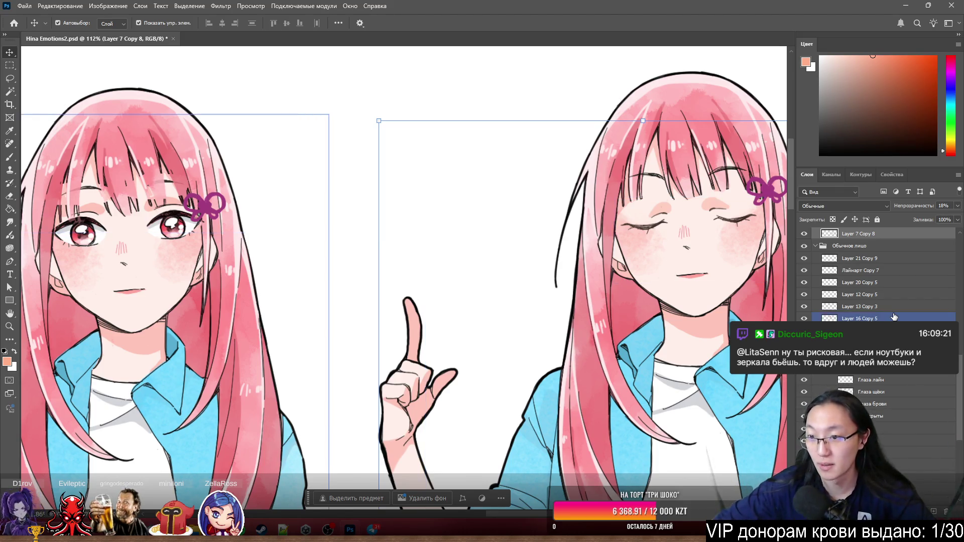
Identify Layer 7 Copy 8 as the faint pink tint and hide it
click(561, 206)
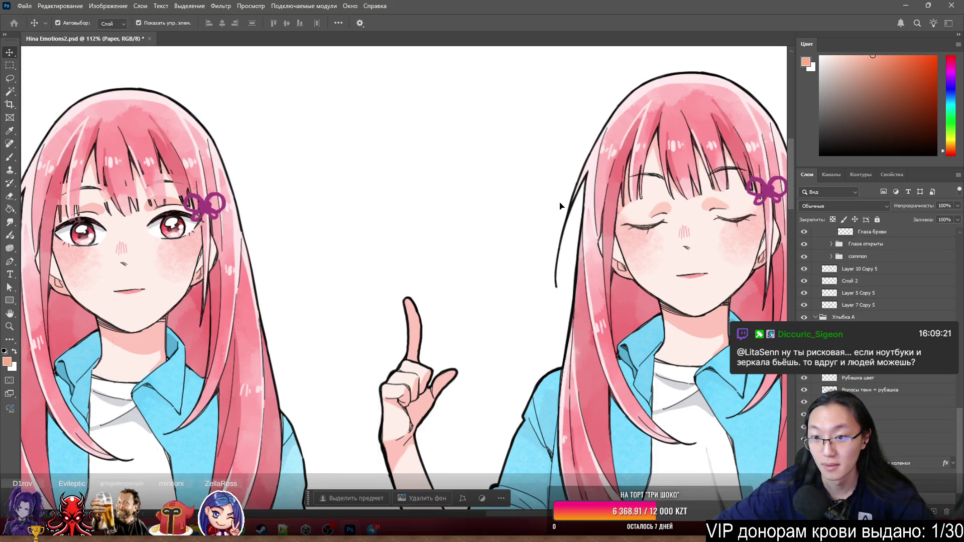
click(652, 229)
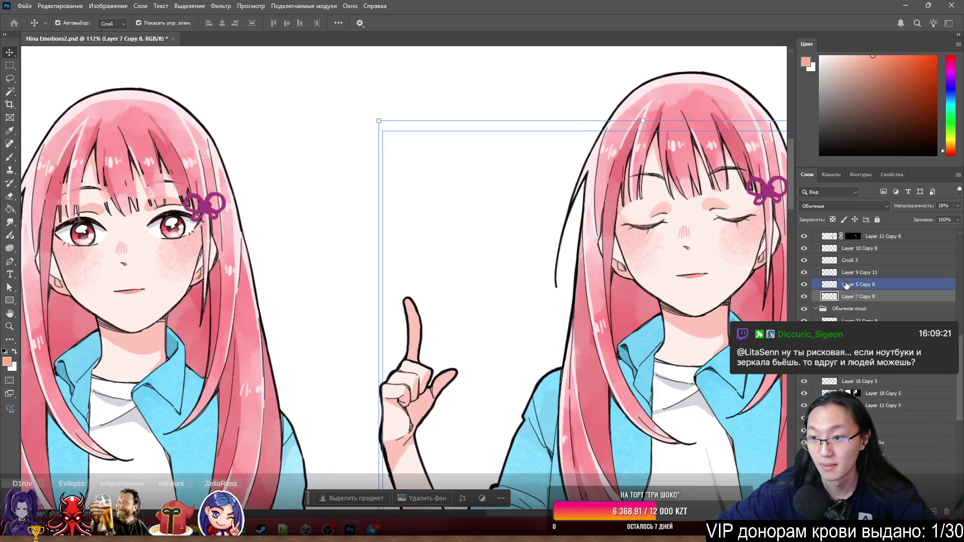
click(494, 310)
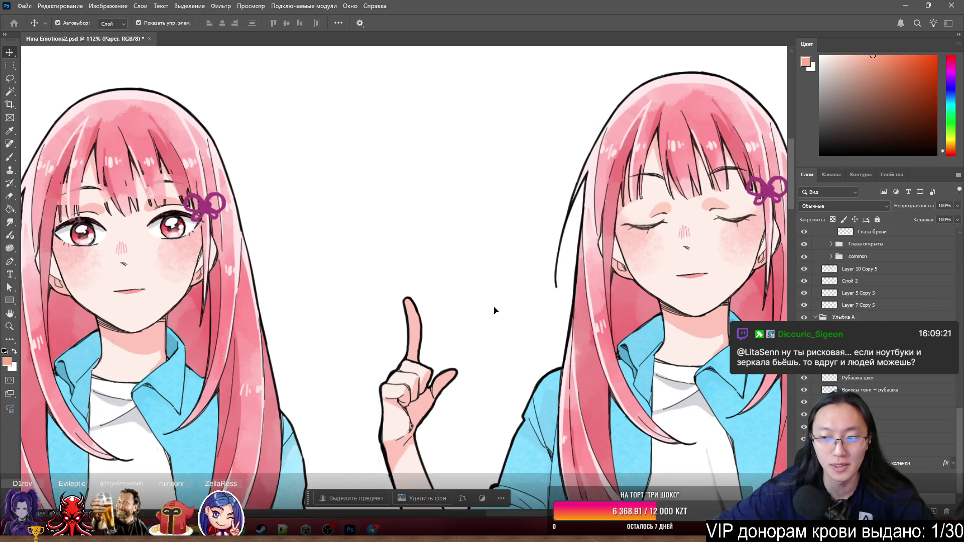
click(410, 327)
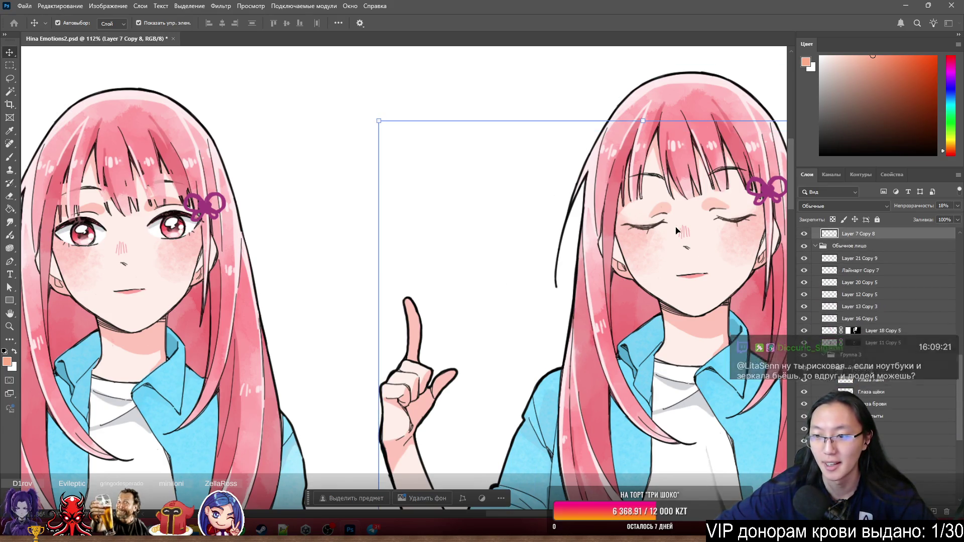
scroll(824, 280, up, 3)
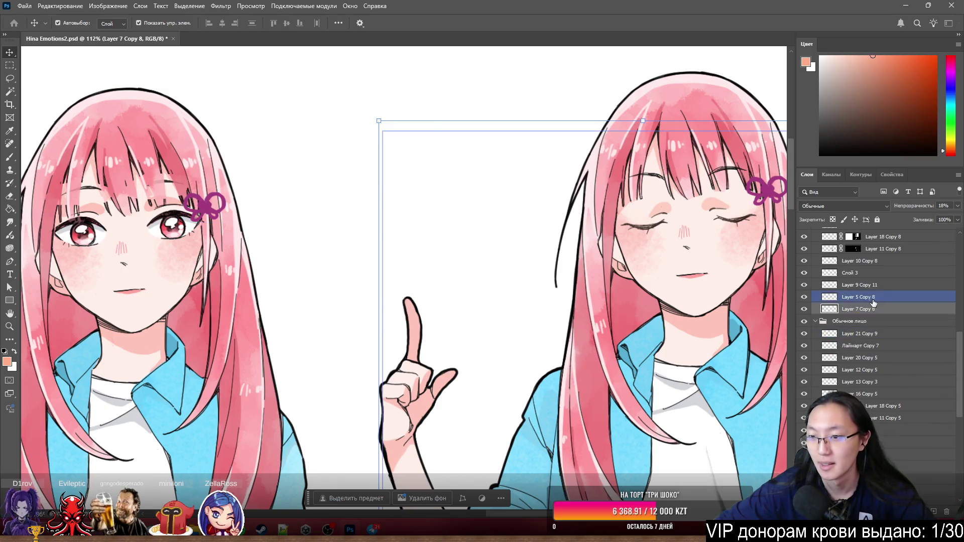
click(880, 440)
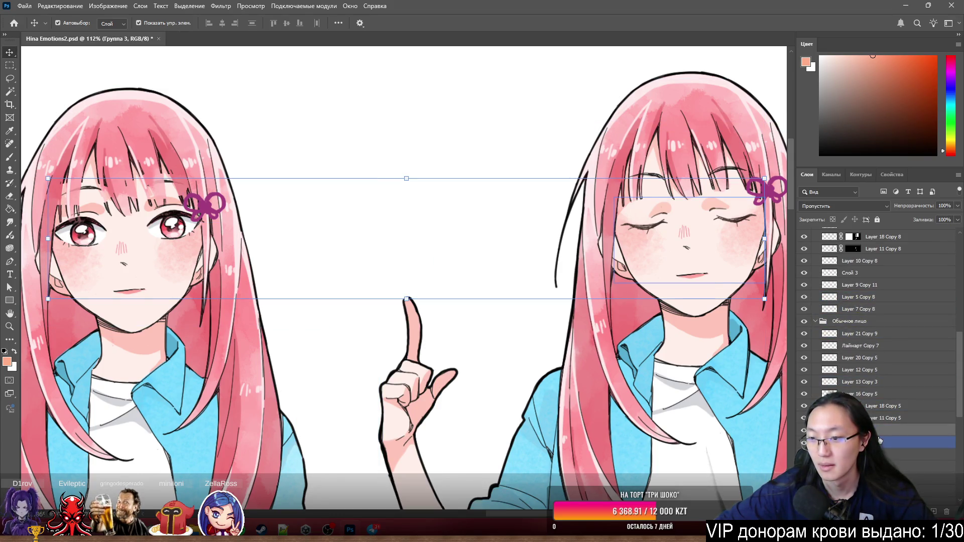
click(644, 233)
scroll(644, 234, up, 3)
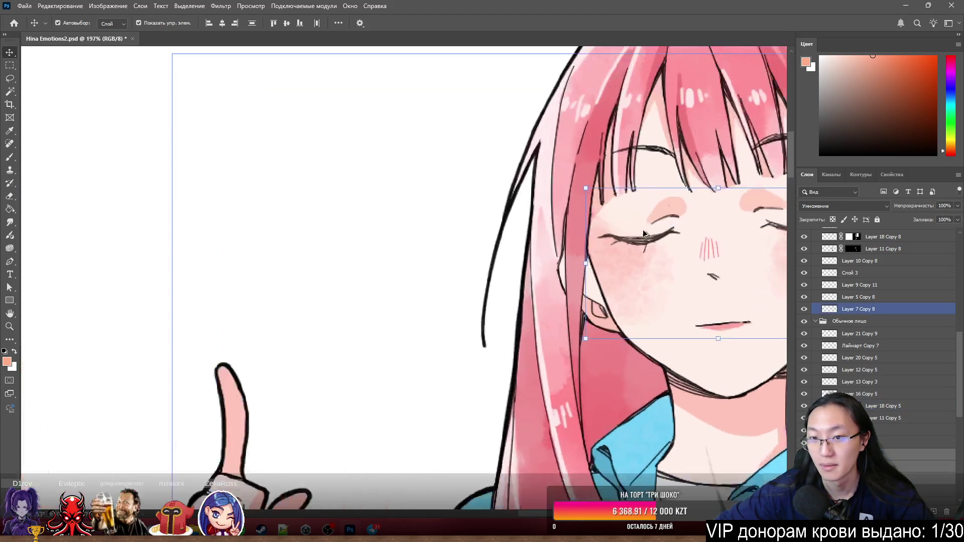
scroll(644, 234, up, 2)
click(658, 245)
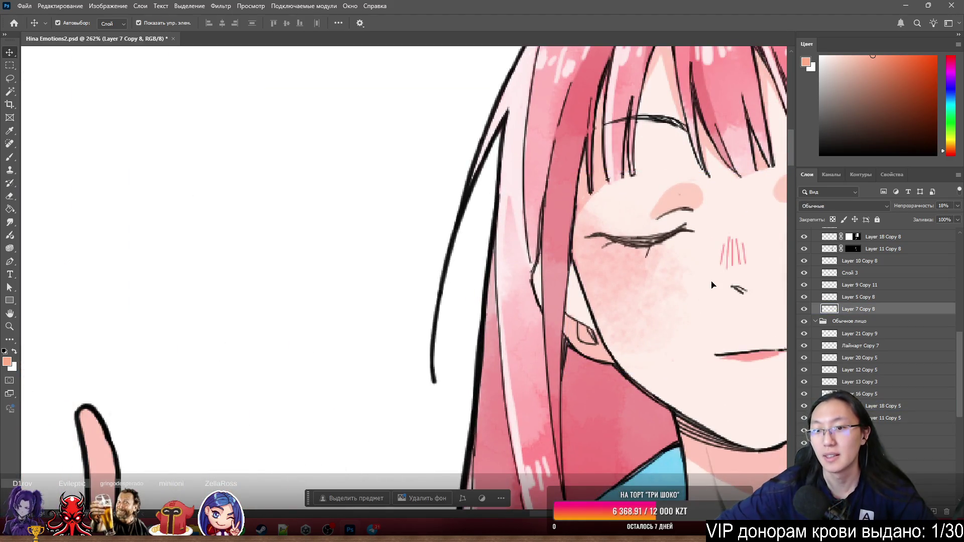
click(804, 309)
click(646, 245)
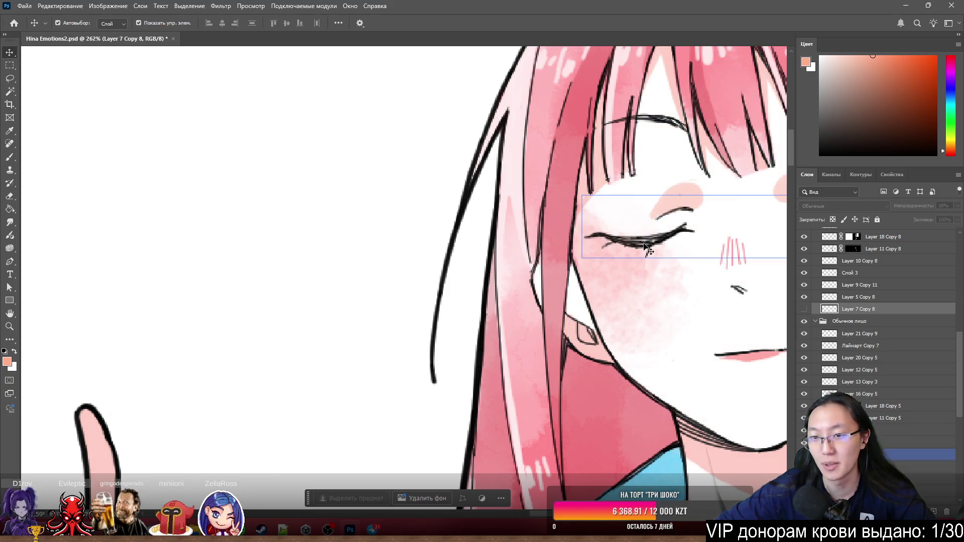
Add the cheek and brow layers to Глаза лайн and drag them left beside the open-eyed face
scroll(874, 420, down, 3)
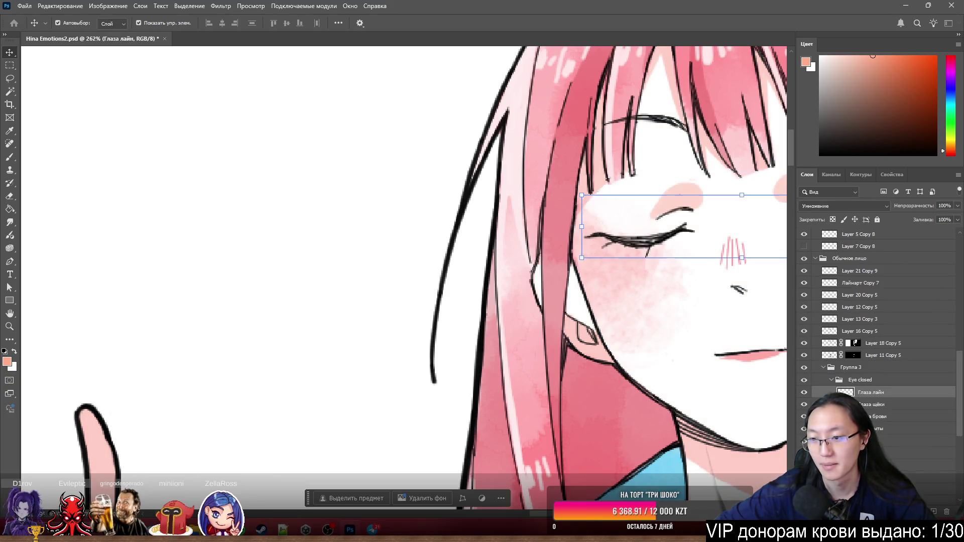
shift+click(874, 420)
scroll(611, 278, down, 4)
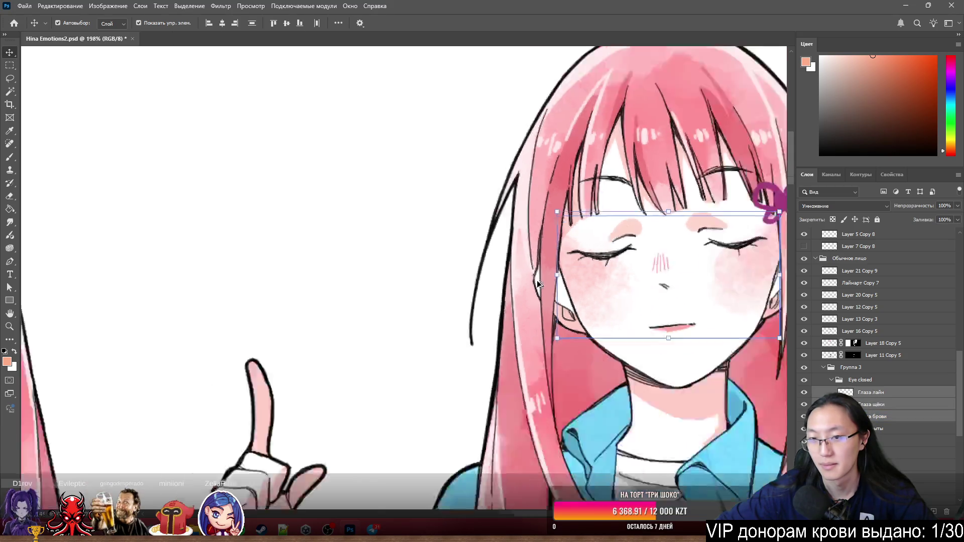
mouse_move(585, 268)
mouse_down()
mouse_move(550, 252)
mouse_move(279, 233)
mouse_move(196, 268)
mouse_up()
scroll(215, 268, up, 3)
key(ctrl+z)
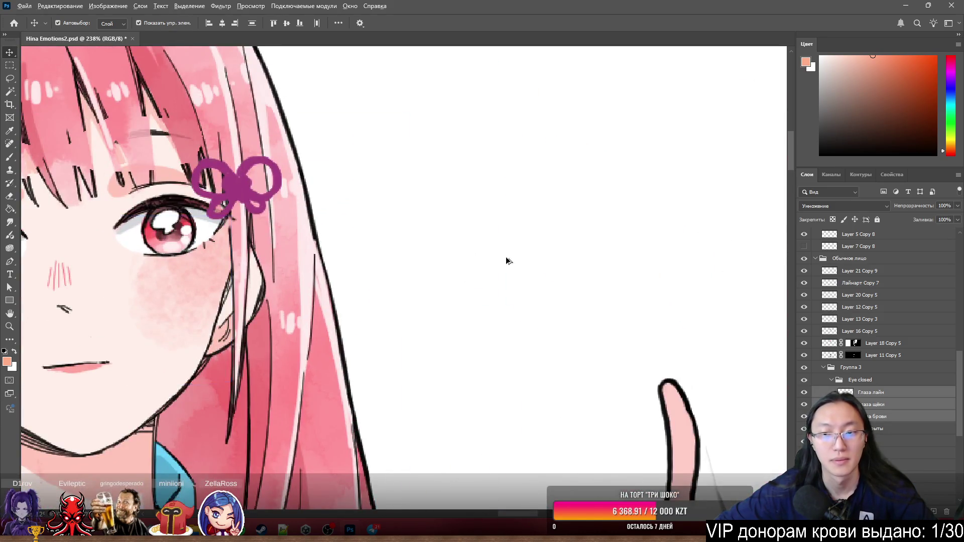
scroll(505, 259, down, 4)
mouse_move(735, 258)
mouse_down()
mouse_move(548, 246)
mouse_move(432, 256)
mouse_move(456, 261)
mouse_move(505, 219)
mouse_move(450, 255)
mouse_up()
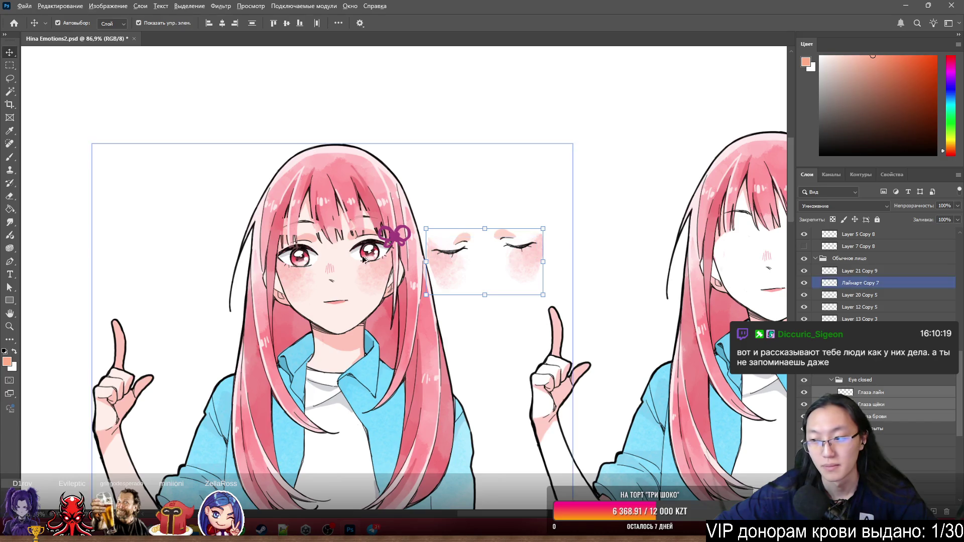
scroll(357, 261, up, 5)
scroll(357, 260, up, 2)
scroll(450, 217, up, 2)
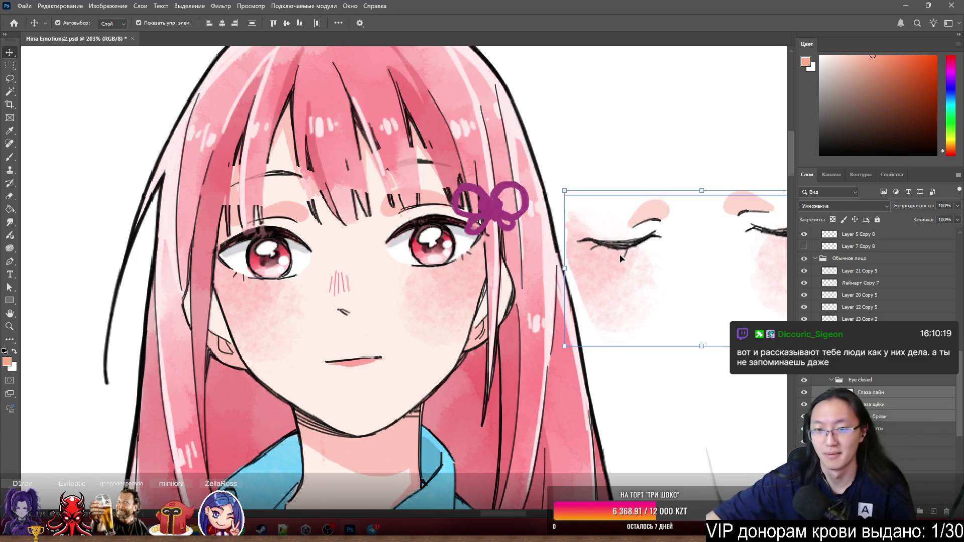
scroll(377, 286, down, 3)
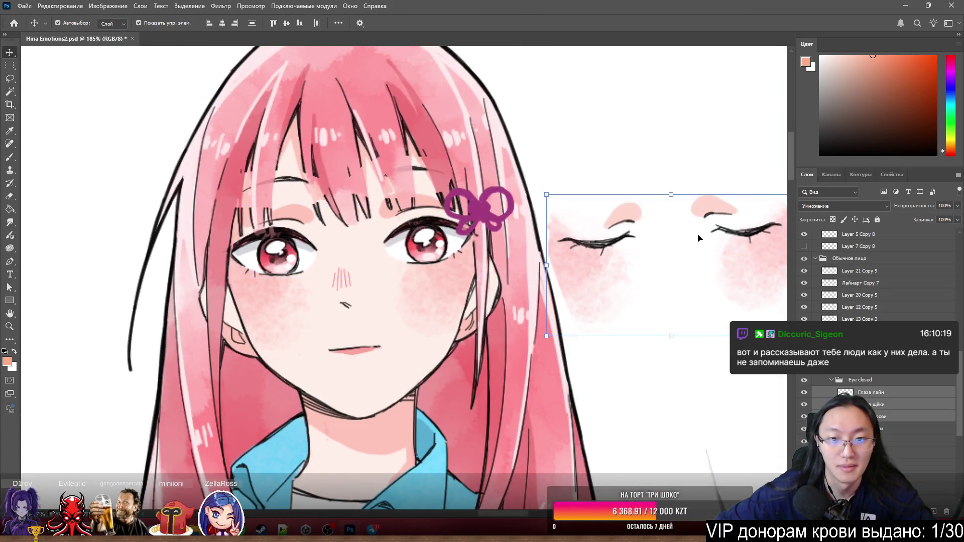
scroll(387, 231, up, 3)
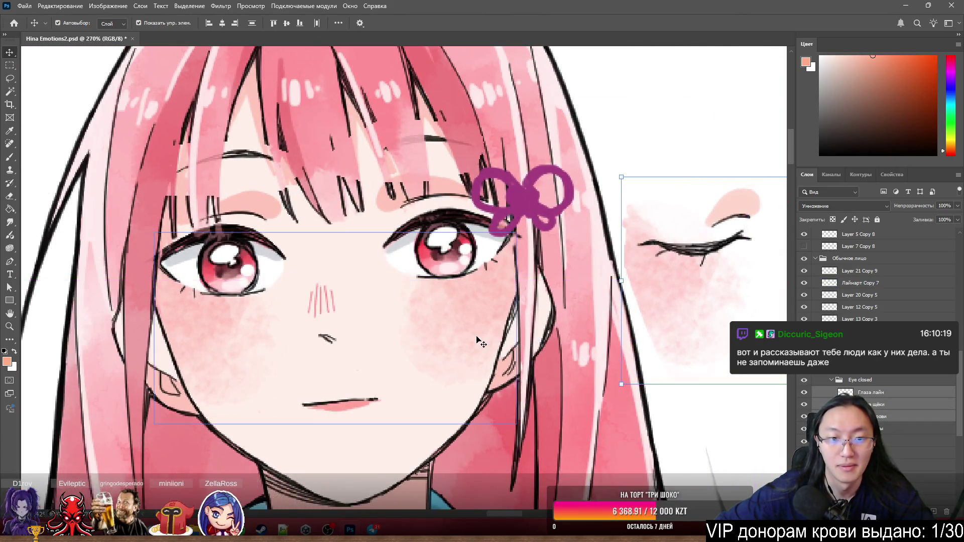
scroll(480, 341, down, 2)
scroll(439, 260, up, 5)
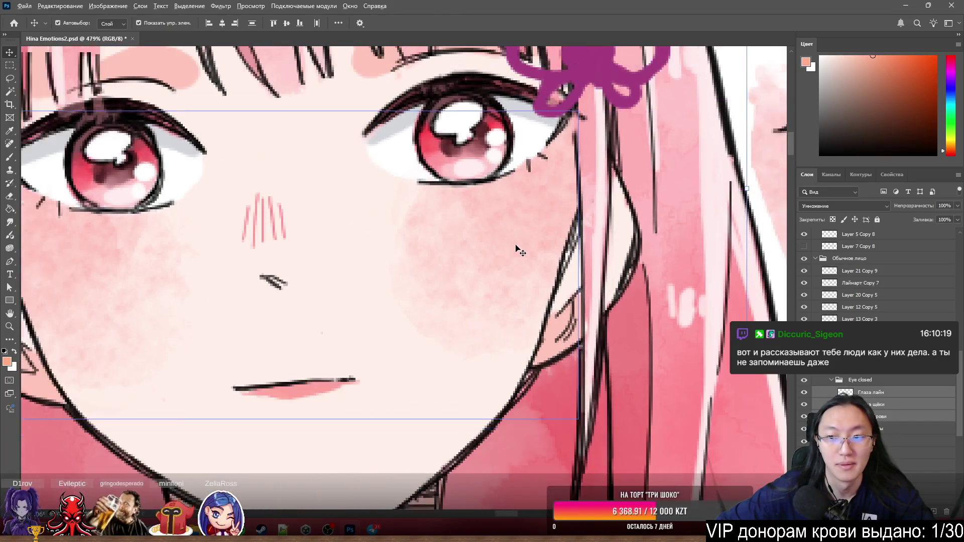
scroll(519, 251, down, 1)
mouse_move(767, 177)
mouse_down()
mouse_move(84, 211)
mouse_move(56, 224)
mouse_move(62, 231)
mouse_move(41, 224)
mouse_move(49, 172)
mouse_move(53, 223)
mouse_move(73, 241)
mouse_move(58, 221)
mouse_move(78, 231)
mouse_move(52, 229)
mouse_move(70, 227)
mouse_move(106, 251)
mouse_move(64, 223)
mouse_move(43, 248)
mouse_move(3, 245)
mouse_move(95, 239)
mouse_move(56, 234)
mouse_move(65, 227)
mouse_move(62, 190)
mouse_move(48, 192)
mouse_move(82, 204)
mouse_move(46, 201)
mouse_move(56, 209)
mouse_move(50, 200)
mouse_move(53, 211)
mouse_move(34, 221)
mouse_move(39, 208)
mouse_move(71, 220)
mouse_move(50, 227)
mouse_move(68, 218)
mouse_move(59, 207)
mouse_move(76, 247)
mouse_move(90, 222)
mouse_move(67, 210)
mouse_move(70, 231)
mouse_move(69, 208)
mouse_move(51, 209)
mouse_move(53, 201)
mouse_move(81, 194)
mouse_move(91, 205)
mouse_move(72, 230)
mouse_move(60, 221)
mouse_move(94, 220)
mouse_move(79, 203)
mouse_move(95, 224)
mouse_move(68, 219)
mouse_up()
Scroll the view up toward the left Hina's face
scroll(118, 247, up, 3)
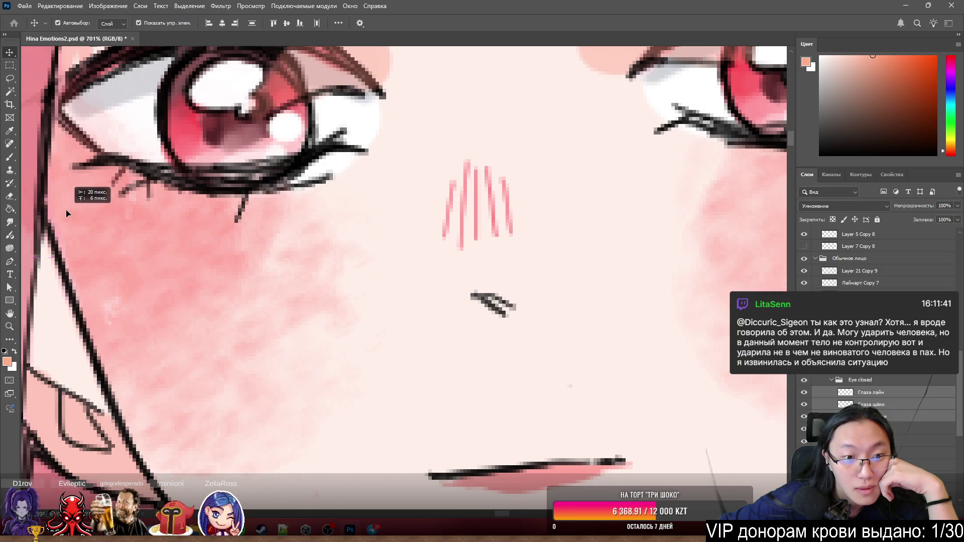
Nudge the closed-eye lines a few pixels to line up with the left face's eyes
mouse_move(68, 214)
mouse_down()
mouse_move(158, 232)
mouse_move(65, 233)
mouse_move(47, 222)
mouse_move(56, 211)
mouse_move(73, 220)
mouse_up()
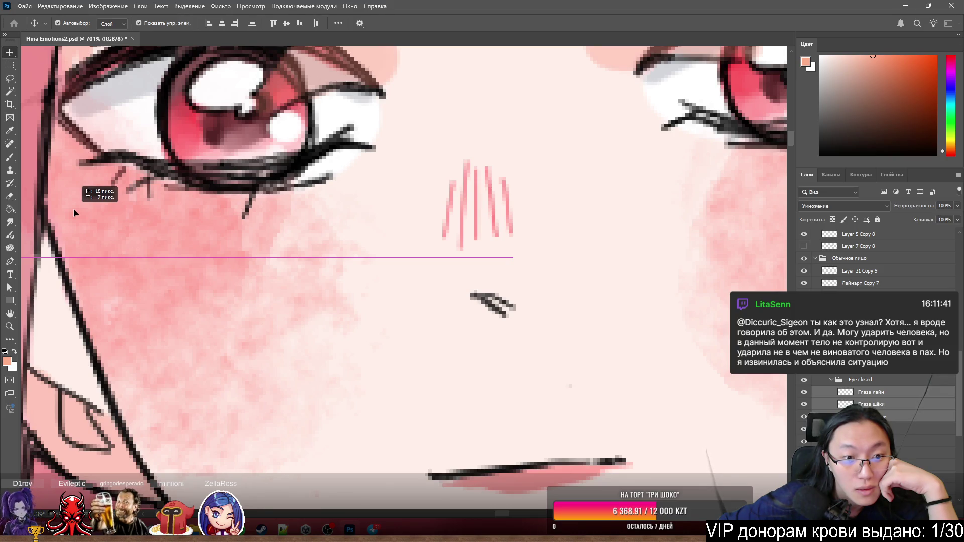
drag(74, 213, 75, 214)
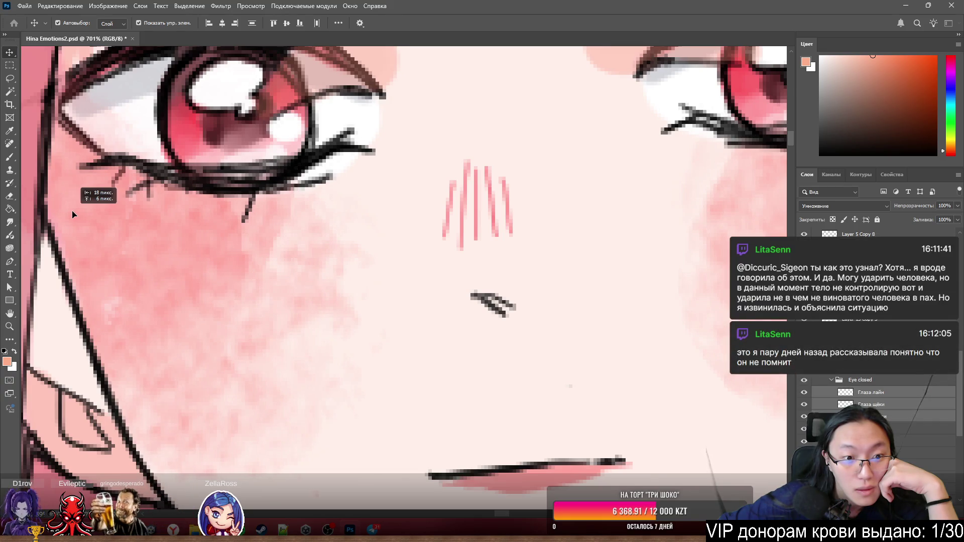
drag(75, 214, 73, 211)
scroll(427, 256, down, 2)
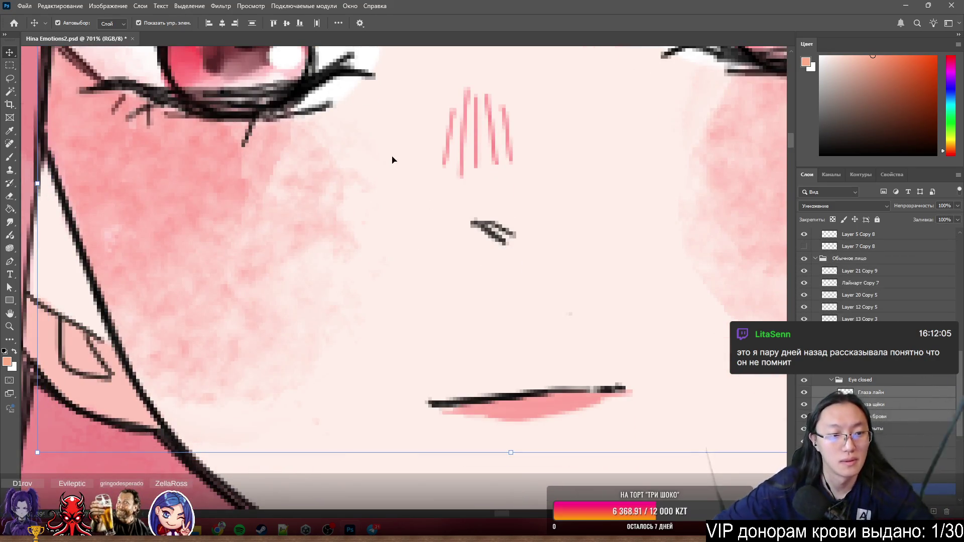
Toggle the Eye closed group's visibility to check it, then drag it below Глаза открыты
scroll(392, 157, down, 5)
scroll(394, 229, up, 4)
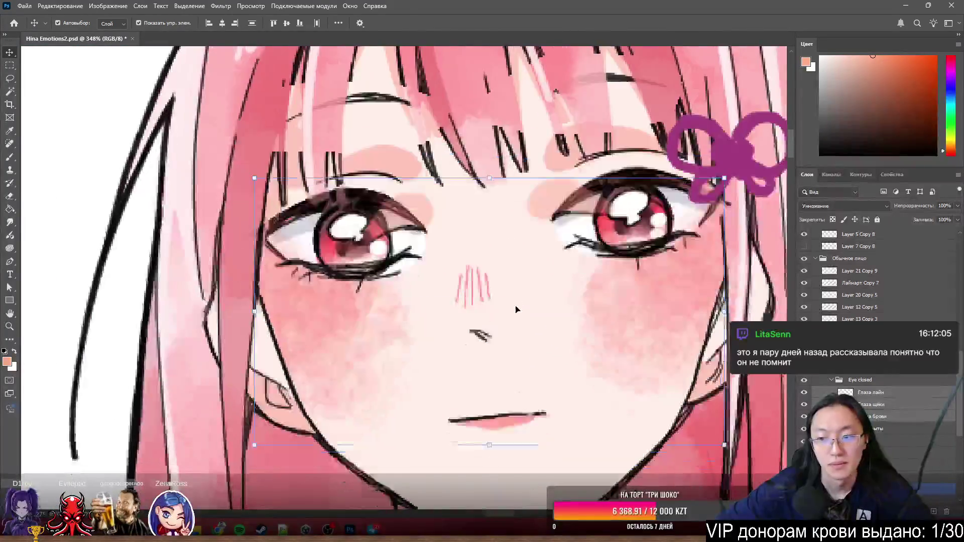
scroll(393, 229, down, 2)
click(829, 381)
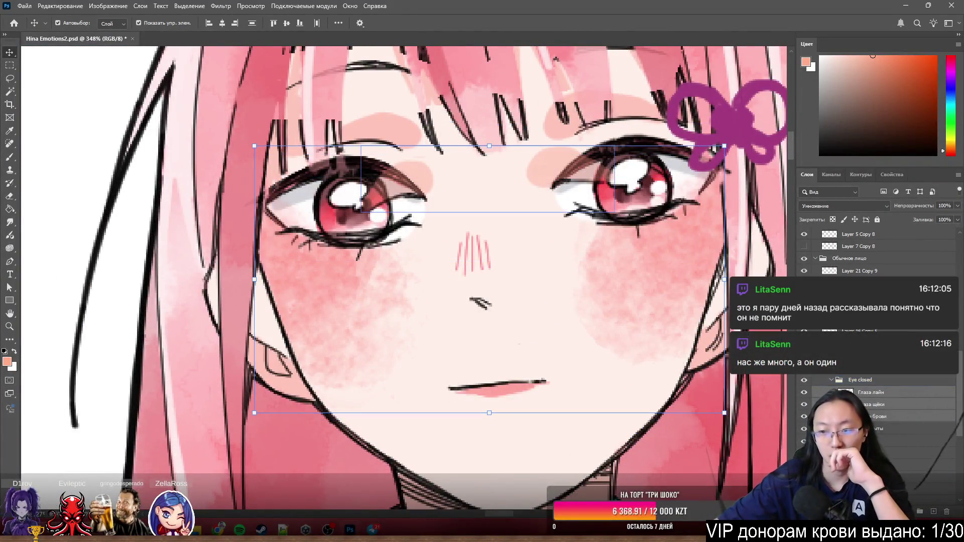
click(803, 380)
click(804, 380)
click(804, 380)
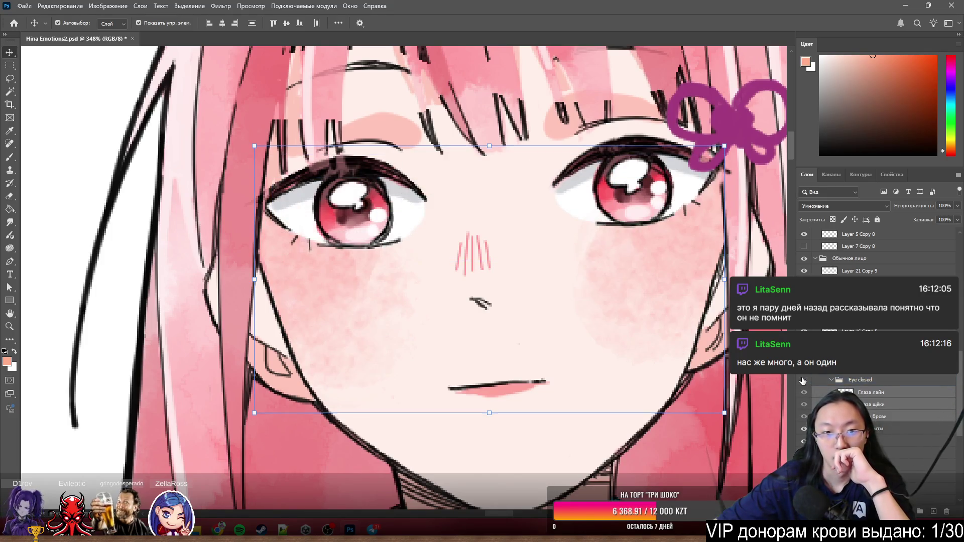
click(804, 381)
click(840, 381)
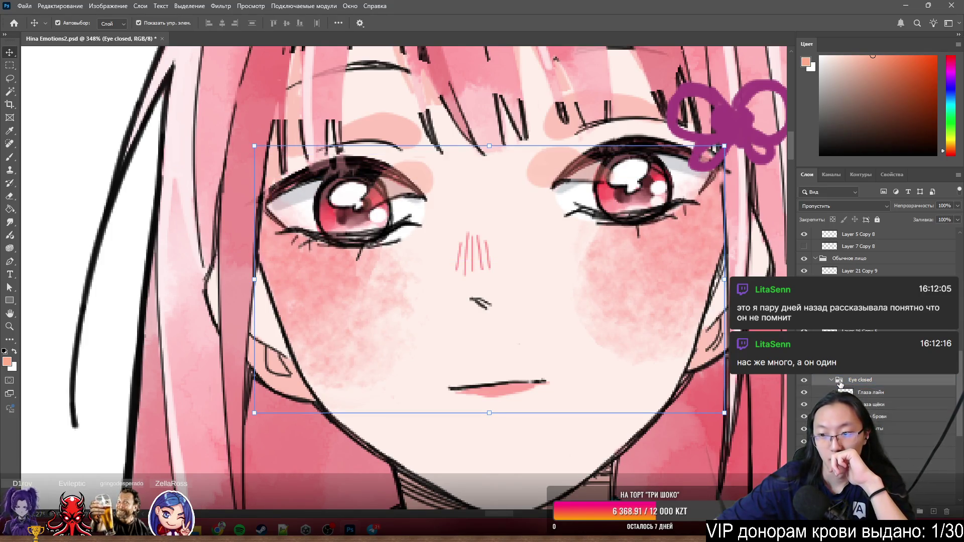
drag(824, 436, 824, 437)
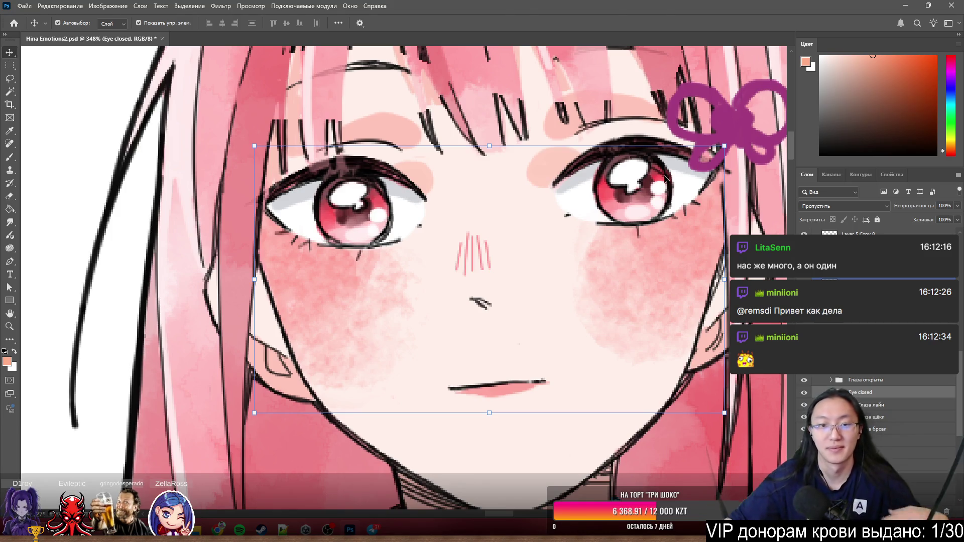
scroll(319, 236, up, 4)
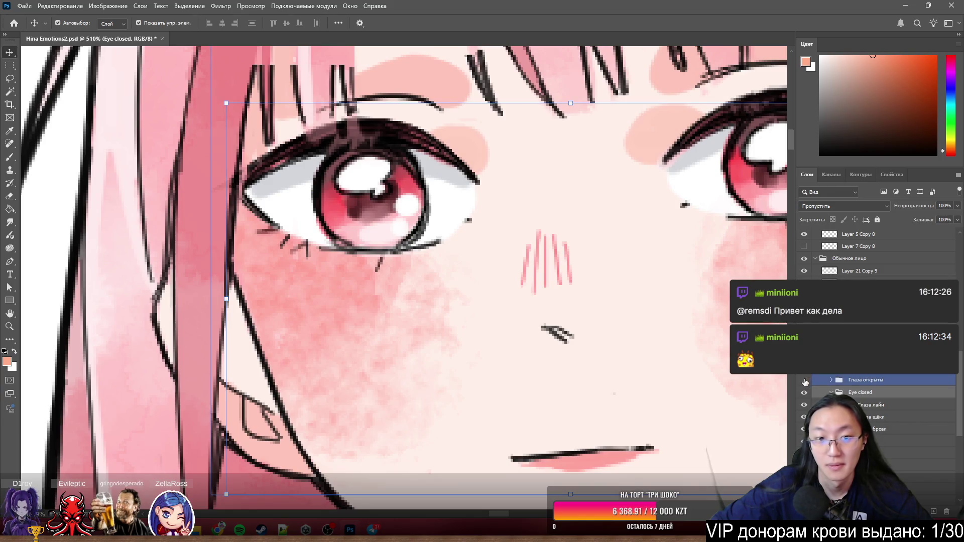
click(805, 380)
click(805, 380)
click(805, 380)
click(805, 382)
scroll(443, 298, down, 8)
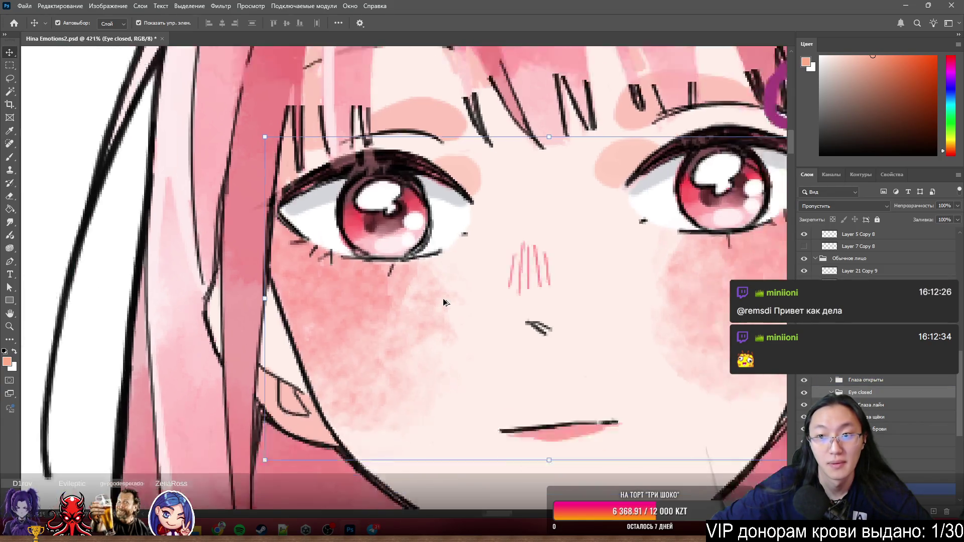
click(805, 381)
click(804, 382)
click(804, 382)
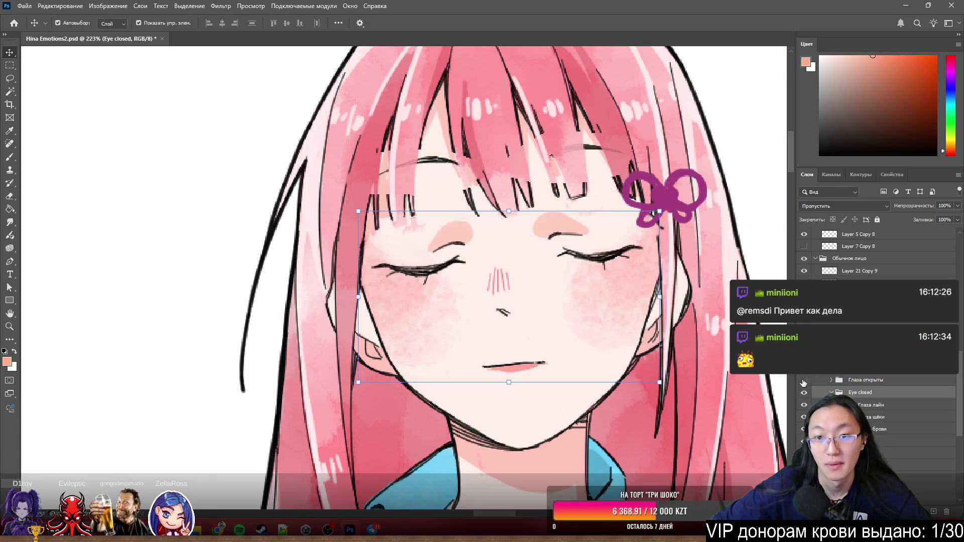
click(804, 382)
click(805, 381)
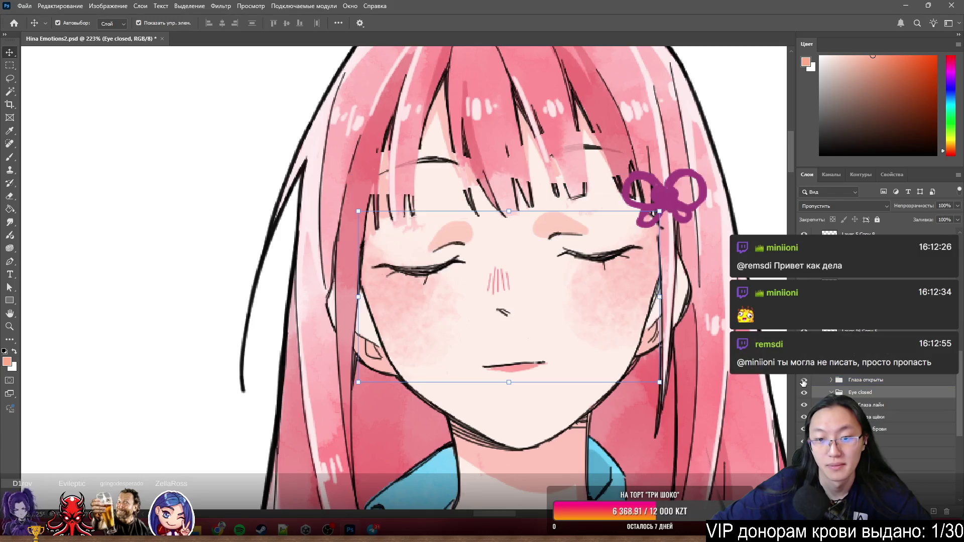
click(805, 381)
click(804, 381)
click(804, 381)
click(804, 381)
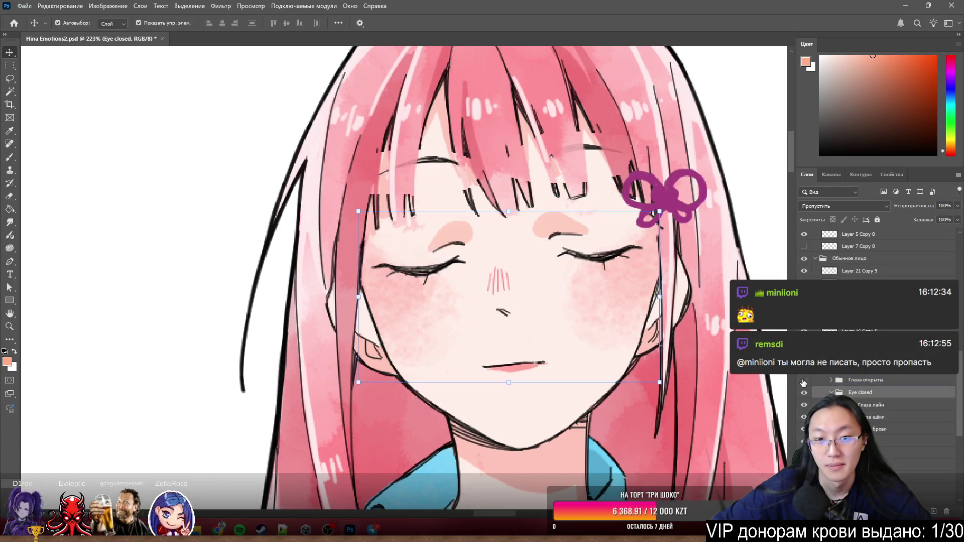
click(804, 381)
click(804, 381)
click(804, 381)
click(805, 381)
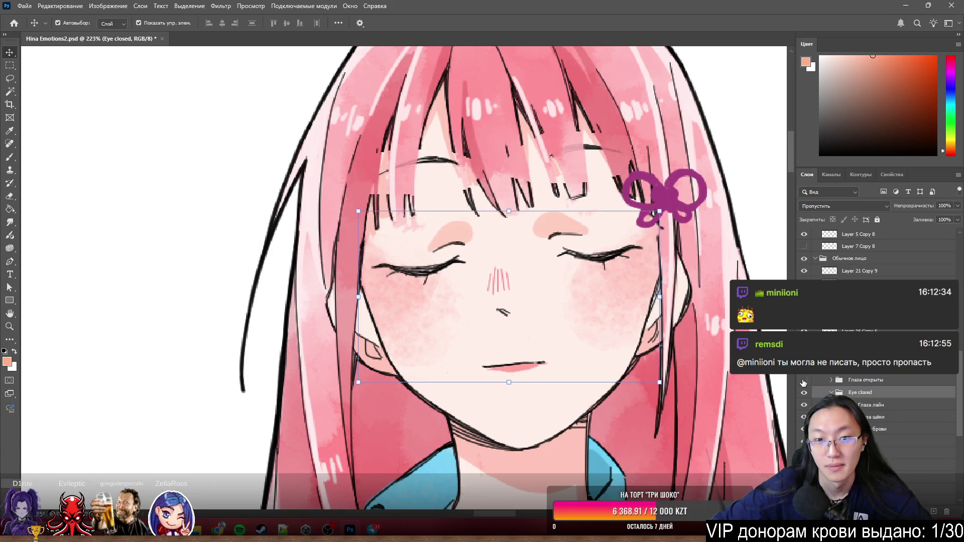
click(805, 382)
scroll(544, 270, up, 5)
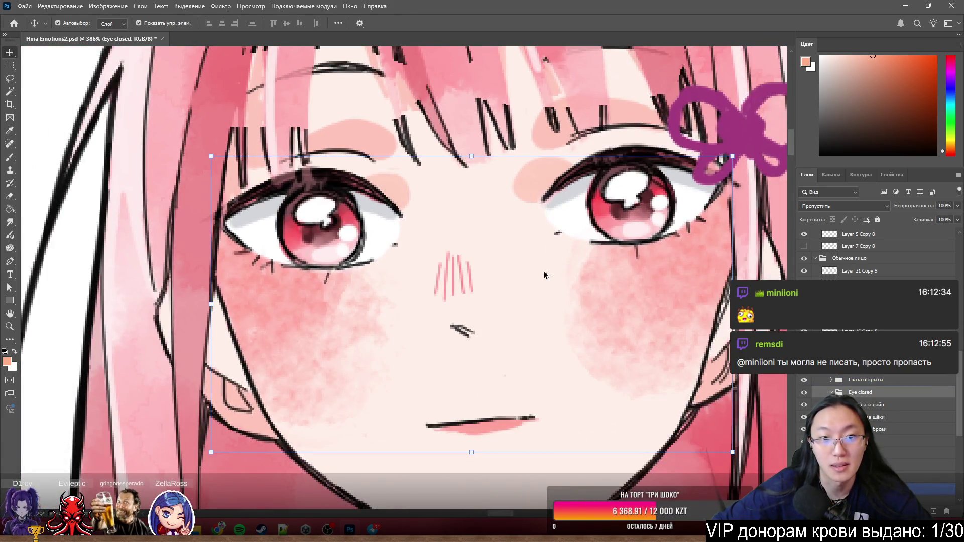
scroll(544, 271, down, 1)
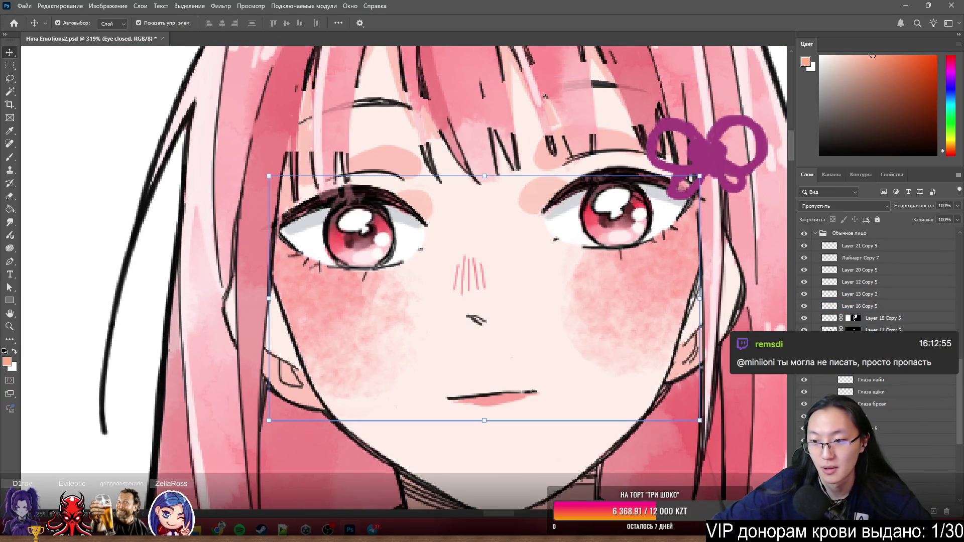
Group Глаза открыты and Eye closed into a new group named common
key(alt+bracketleft)
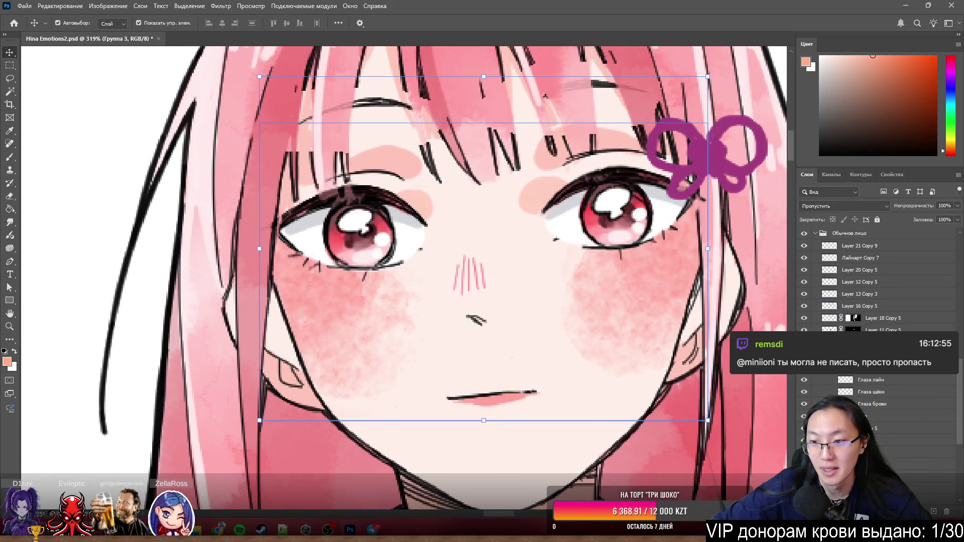
key(alt+bracketleft)
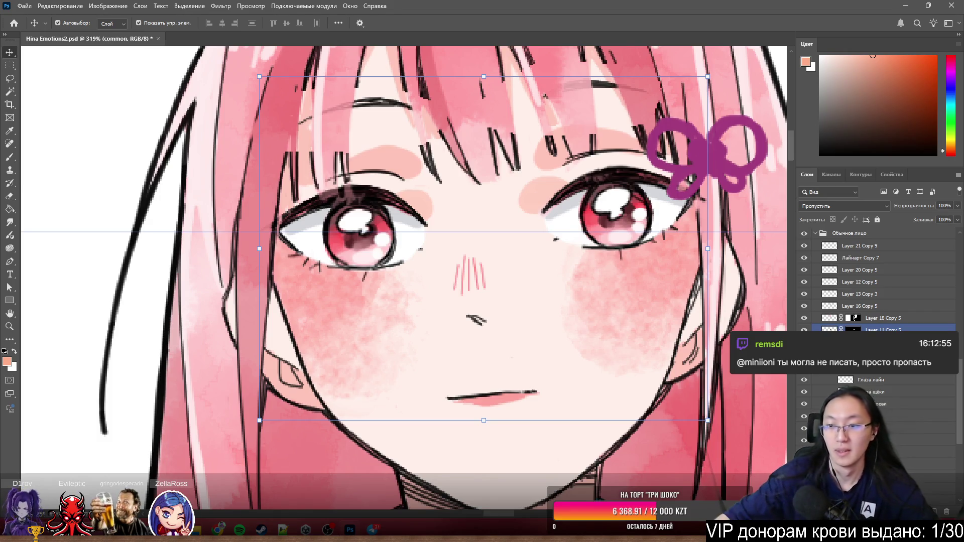
key(alt+bracketleft)
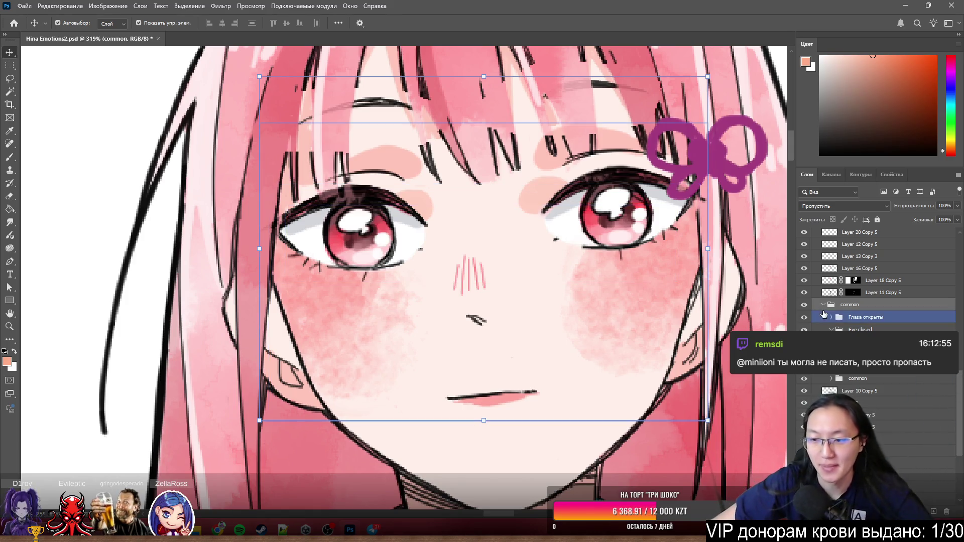
scroll(672, 183, down, 5)
scroll(672, 182, up, 1)
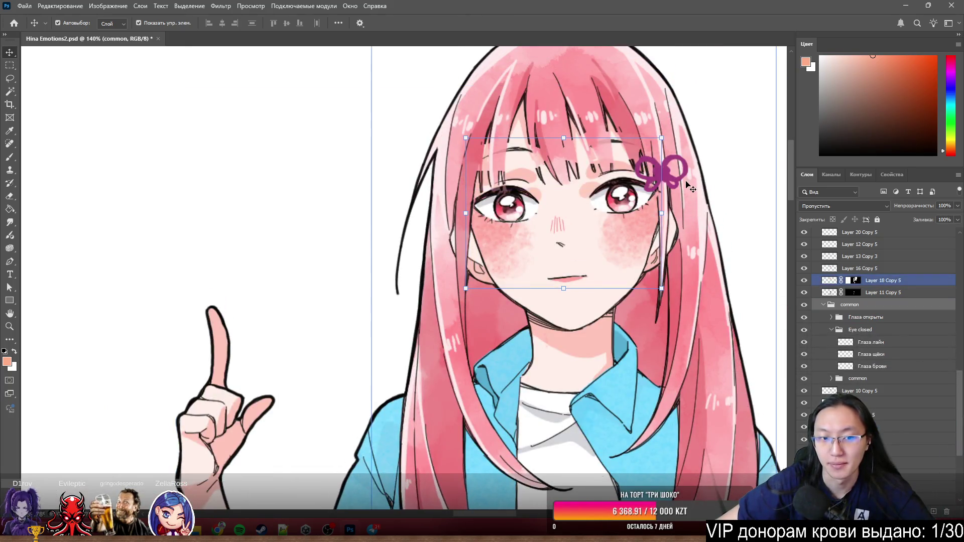
Click through the common, Eye closed and Глаза открыты groups to locate the eye layers
click(859, 256)
click(879, 292)
click(874, 355)
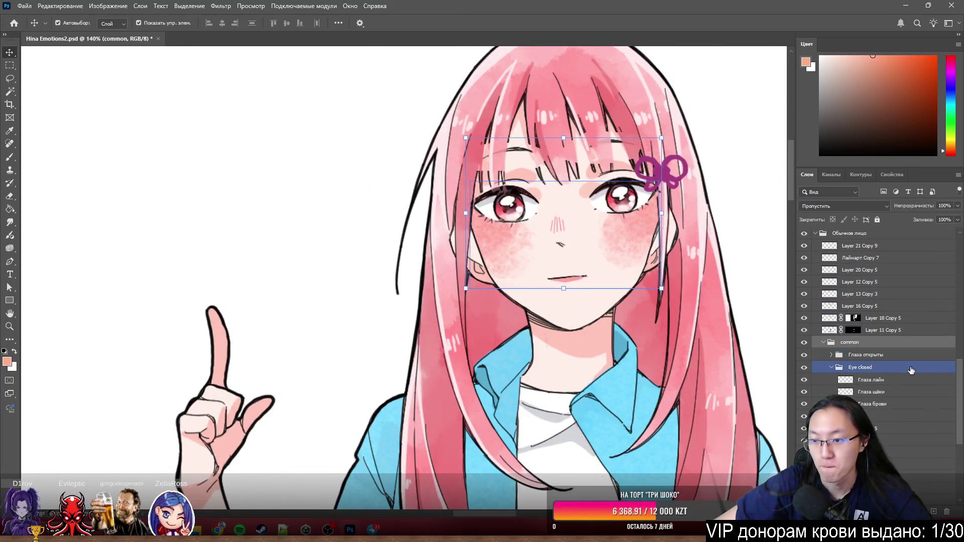
scroll(594, 207, up, 2)
click(887, 395)
click(886, 379)
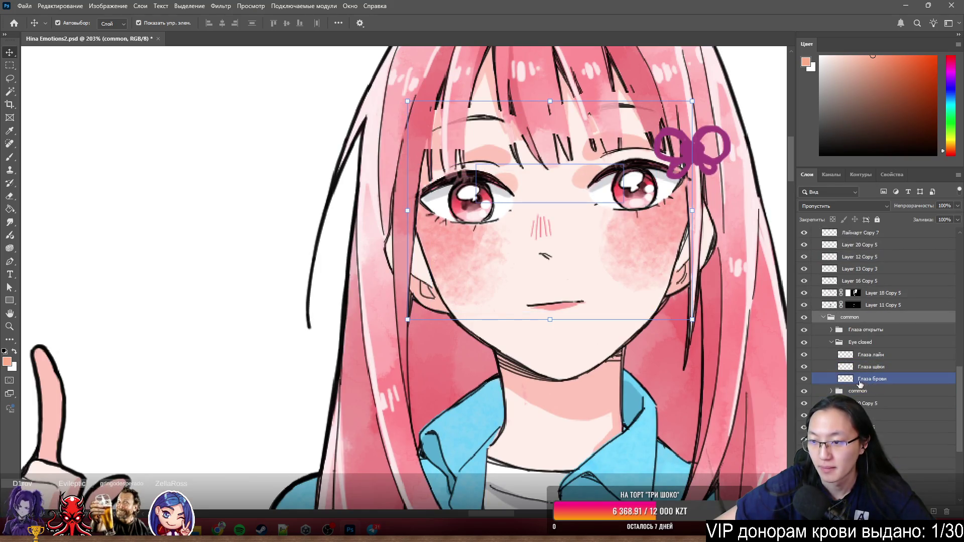
click(884, 355)
click(864, 330)
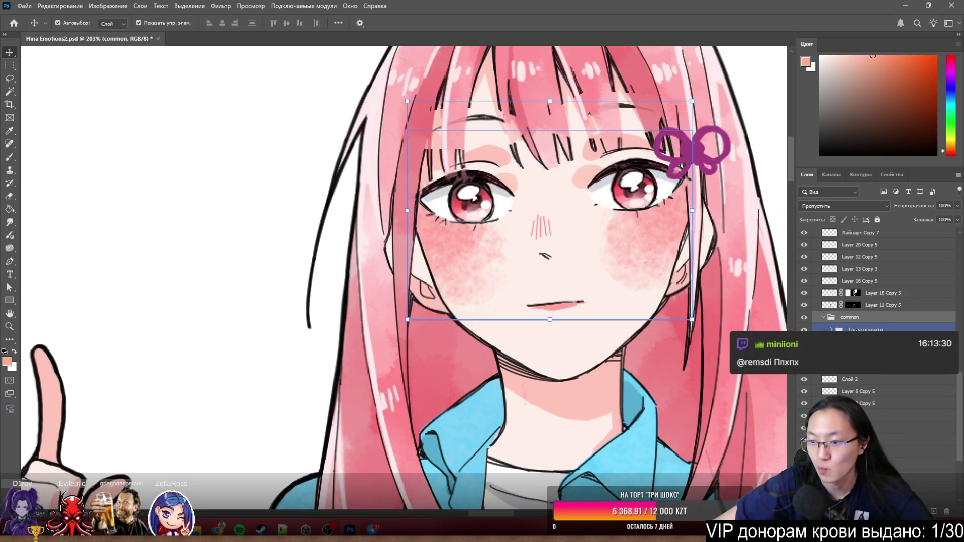
click(863, 342)
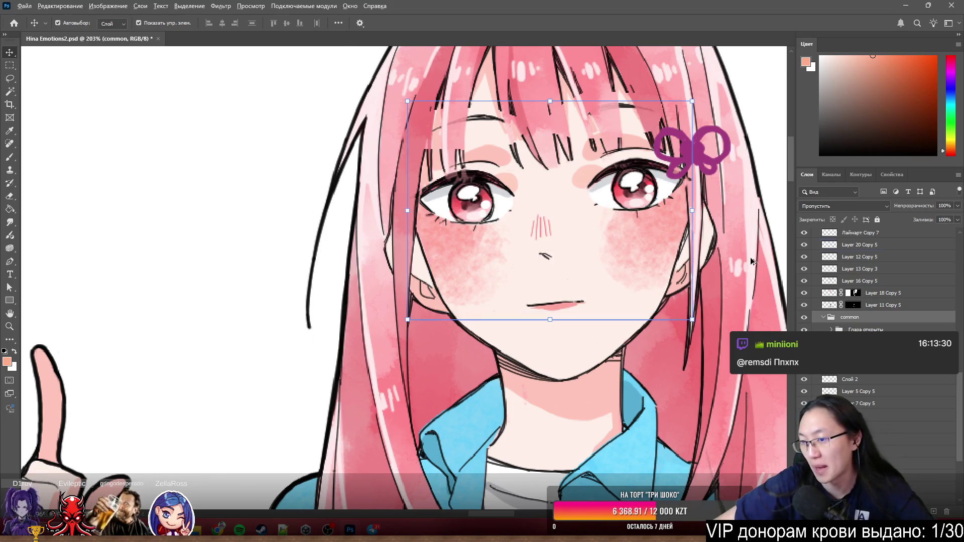
scroll(748, 259, up, 1)
click(874, 330)
Expand Глаза открыты and select its Глаза Блики layer
click(857, 321)
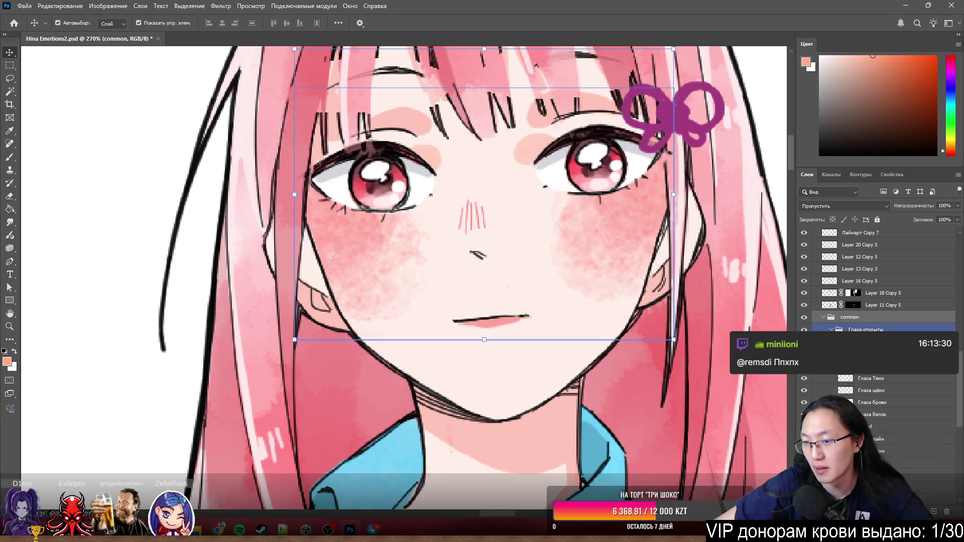
key(alt+bracketleft)
key(alt+bracketleft)
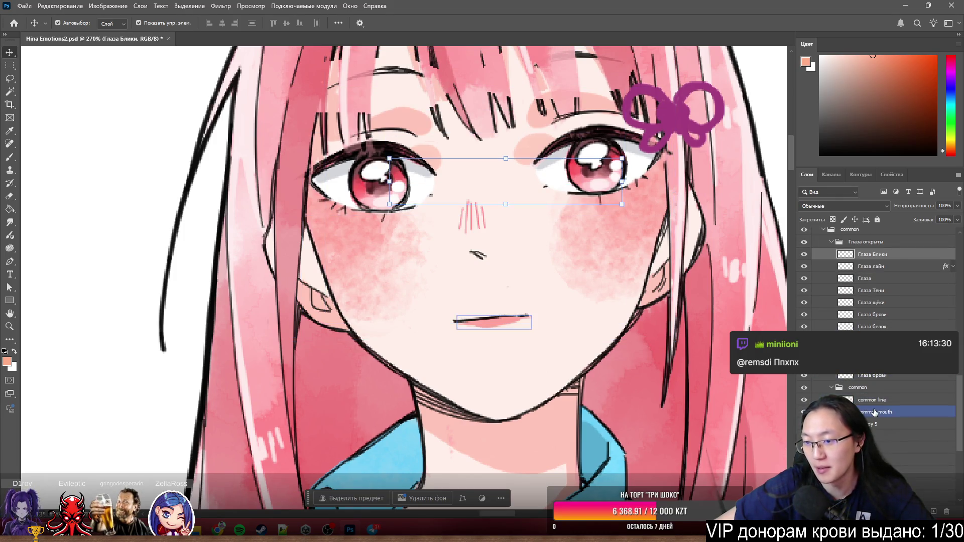
scroll(435, 234, down, 3)
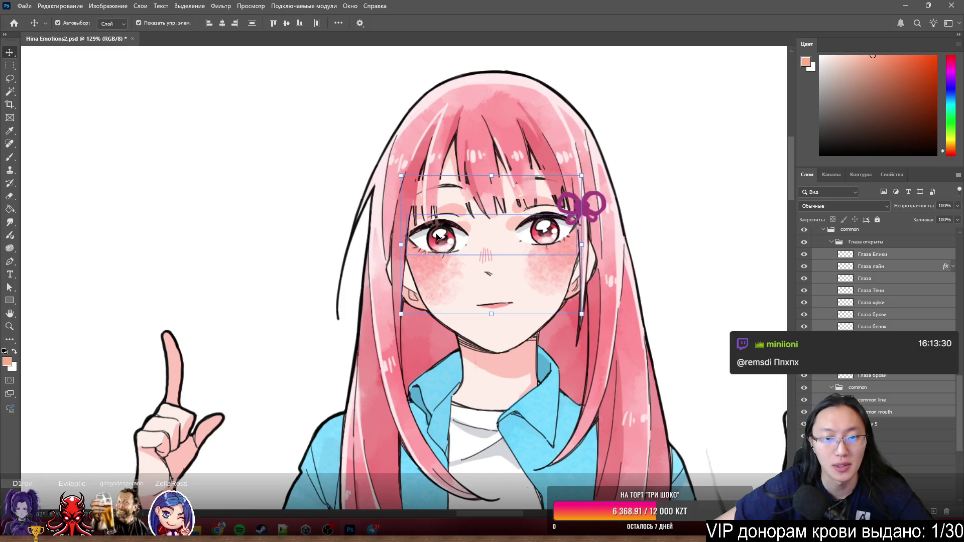
Drag the eyes, blush, nose and mouth off the right figure's face toward the left
drag(435, 235, 50, 244)
scroll(123, 252, down, 6)
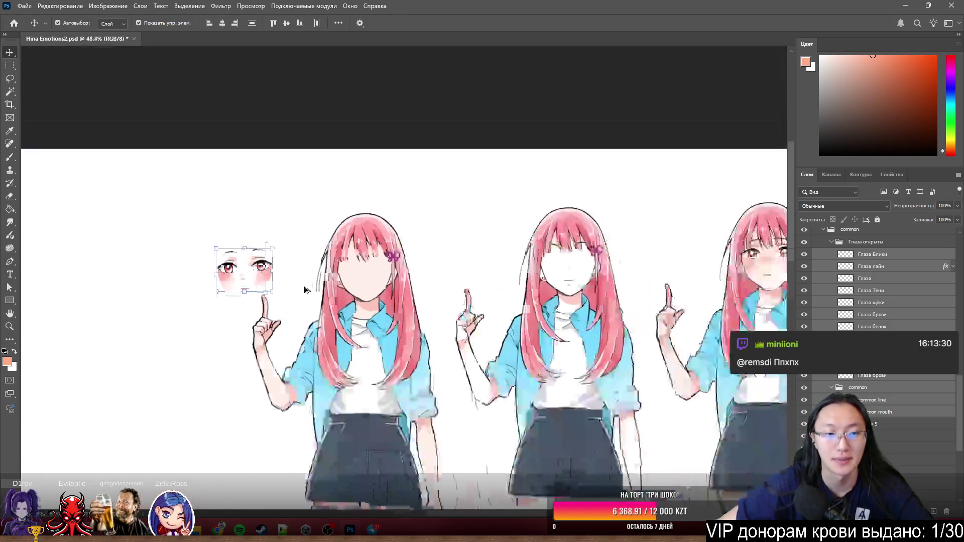
drag(259, 327, 280, 323)
scroll(280, 323, left, 8)
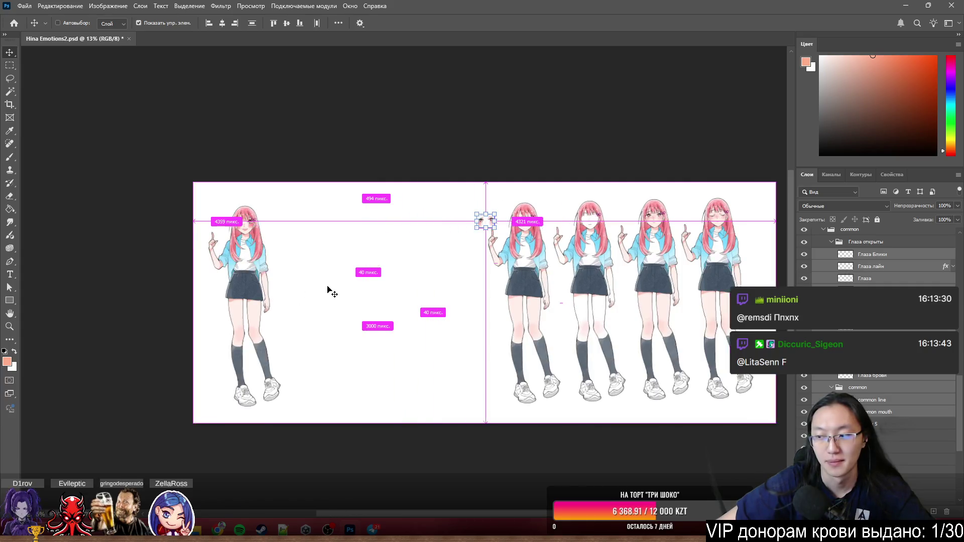
scroll(502, 281, up, 1)
scroll(553, 277, up, 1)
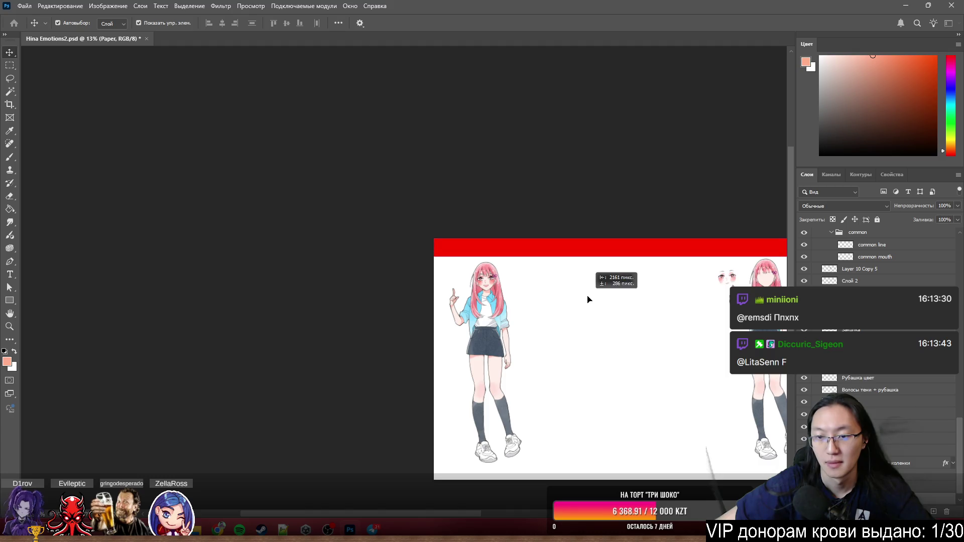
Select the Глаза Блики open-eyes layer and place it onto the left figure's face
click(694, 304)
scroll(749, 276, up, 3)
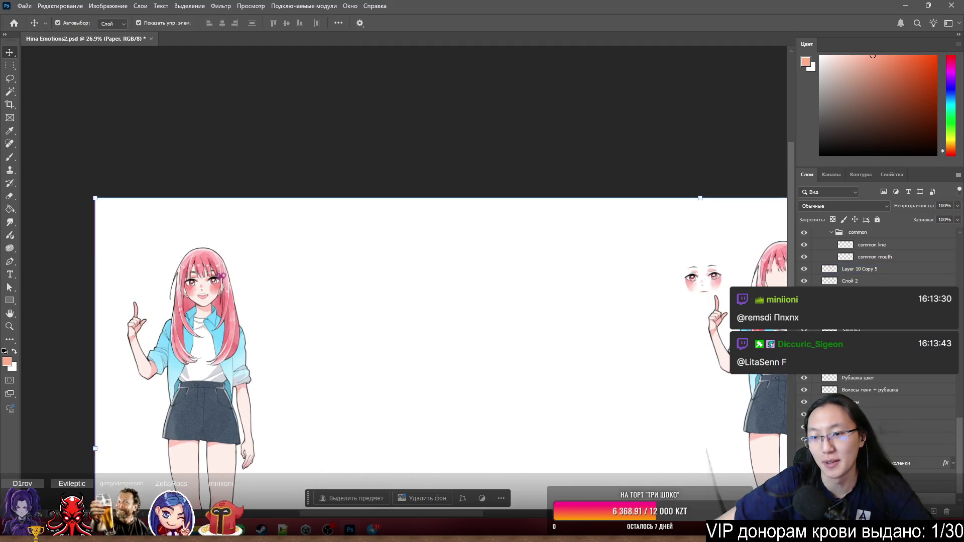
click(872, 234)
scroll(874, 270, up, 3)
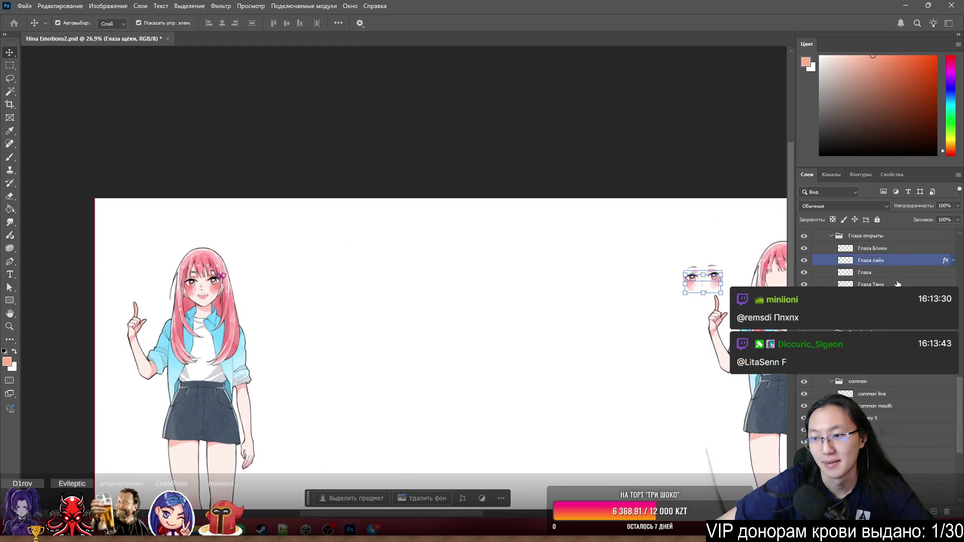
click(874, 285)
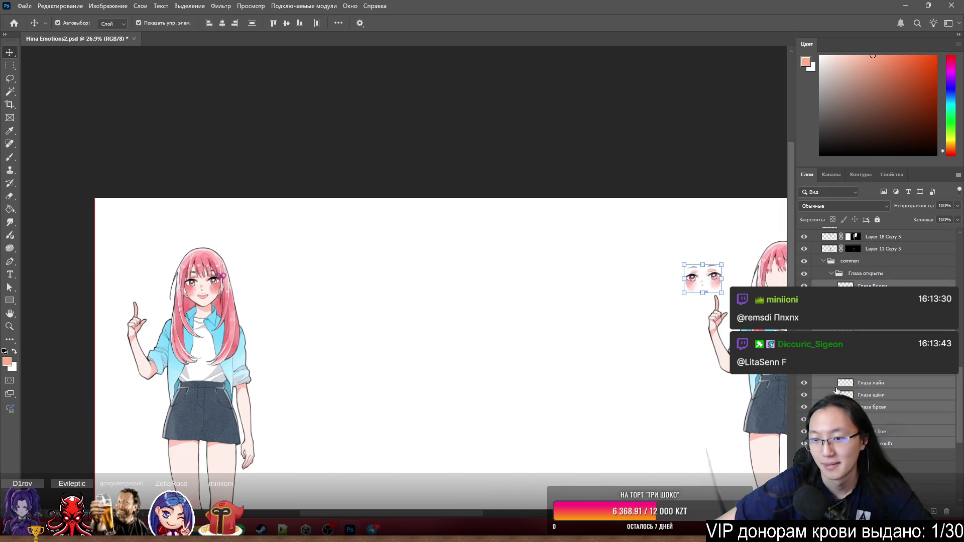
click(693, 280)
mouse_move(694, 280)
mouse_down()
mouse_move(211, 292)
mouse_move(249, 280)
mouse_up()
scroll(98, 305, up, 1)
scroll(251, 271, up, 10)
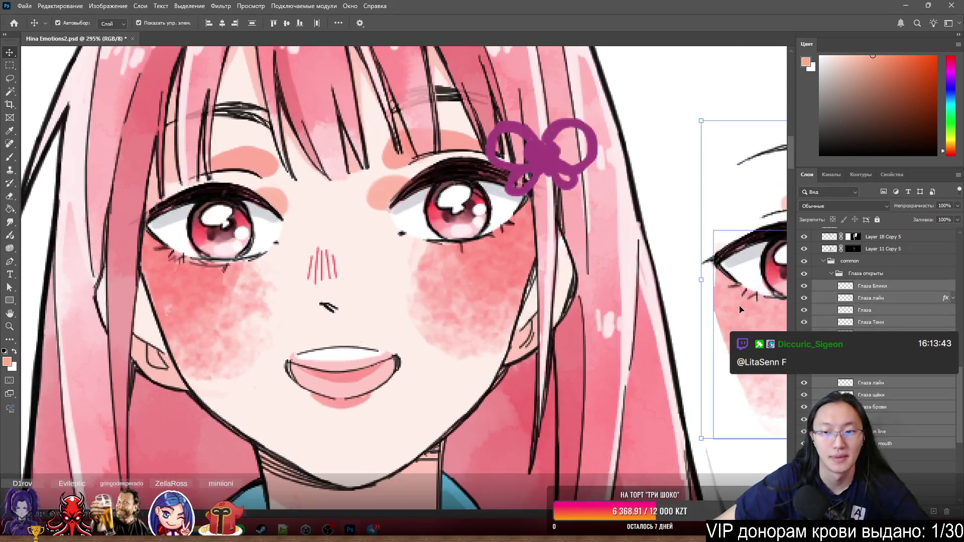
mouse_move(237, 160)
mouse_down()
mouse_move(462, 232)
mouse_move(241, 228)
mouse_move(166, 268)
mouse_move(175, 281)
mouse_up()
Nudge the nose strokes slightly up and left on the left figure's face
scroll(375, 312, up, 5)
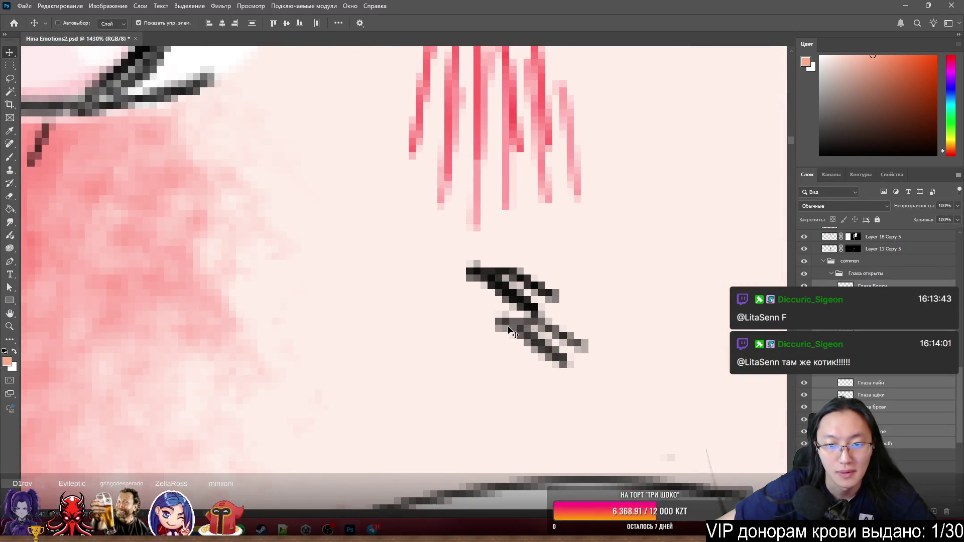
drag(510, 329, 477, 278)
scroll(470, 276, down, 8)
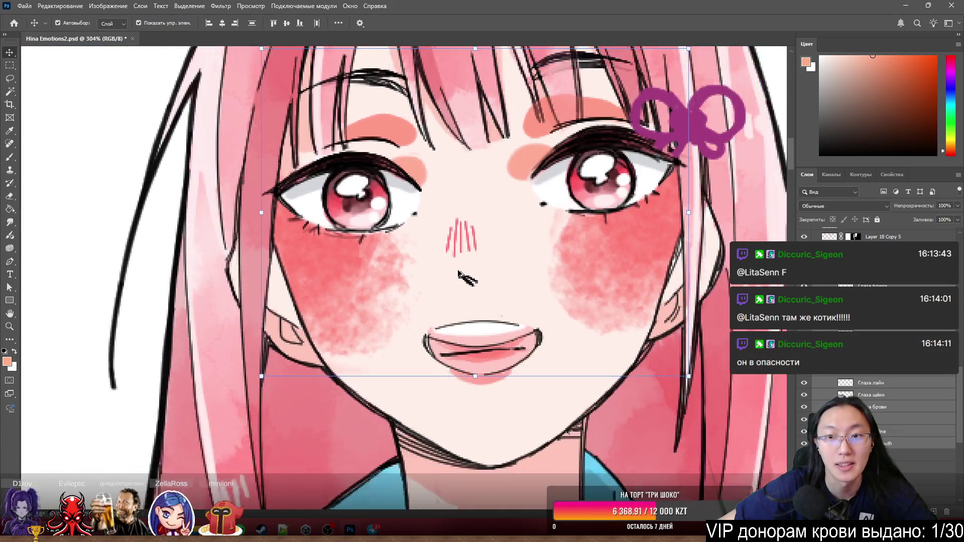
scroll(458, 271, down, 3)
scroll(432, 106, up, 2)
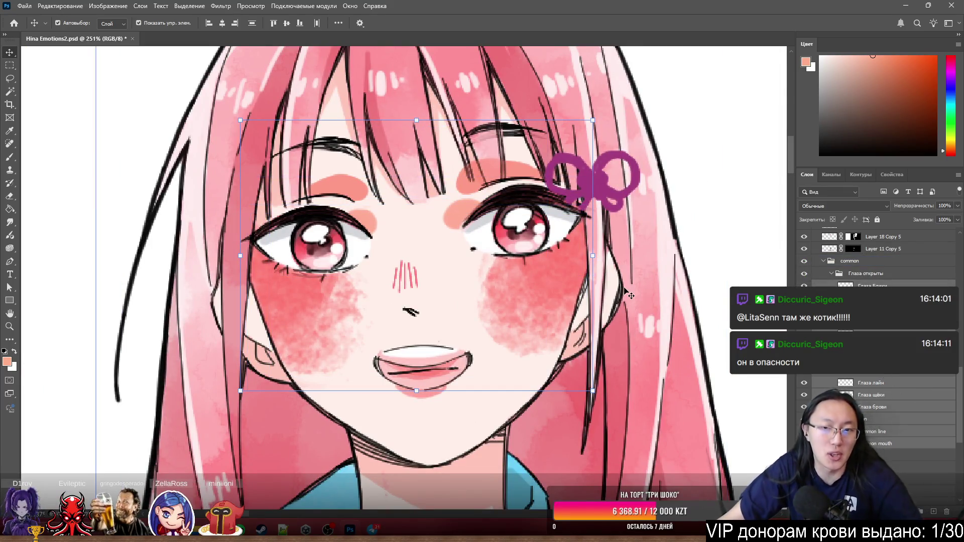
Add the eye line art to the selection and select the common face-features group
shift+click(874, 298)
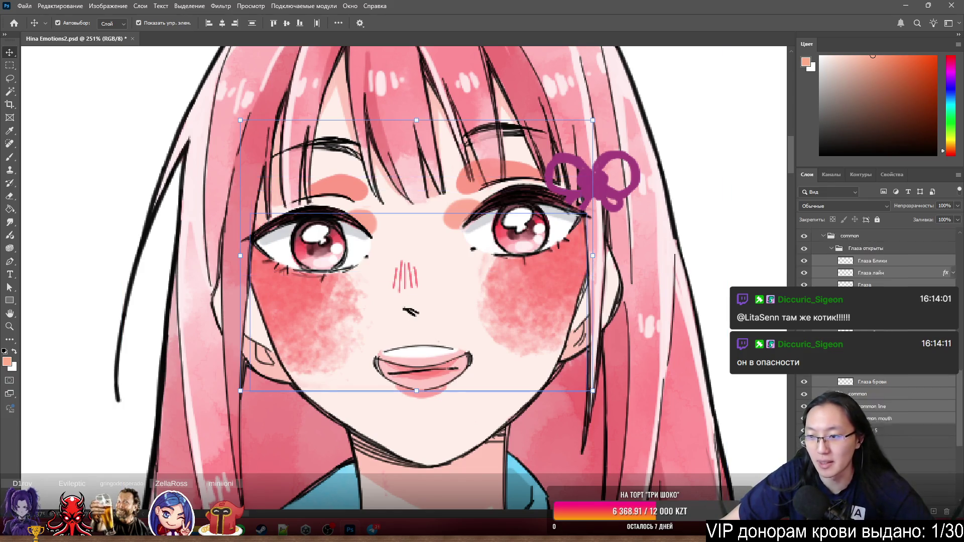
scroll(876, 326, up, 1)
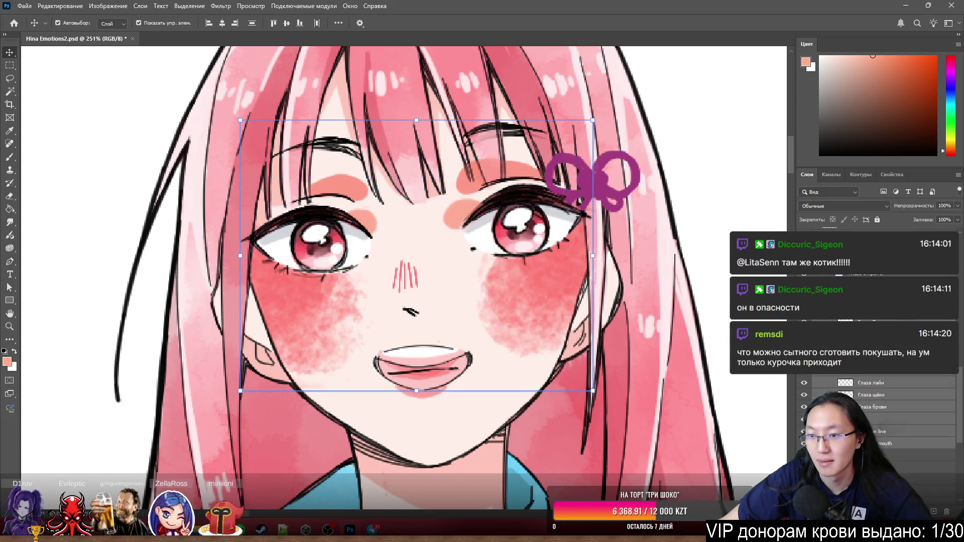
click(876, 327)
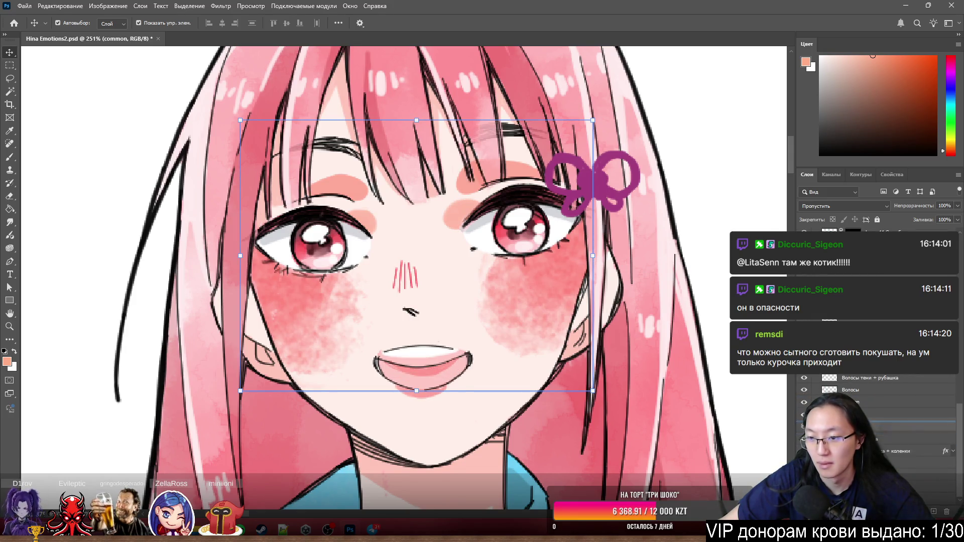
Move the Common group beside Волосы and toggle it against the open-mouth expression to compare
drag(877, 421, 877, 421)
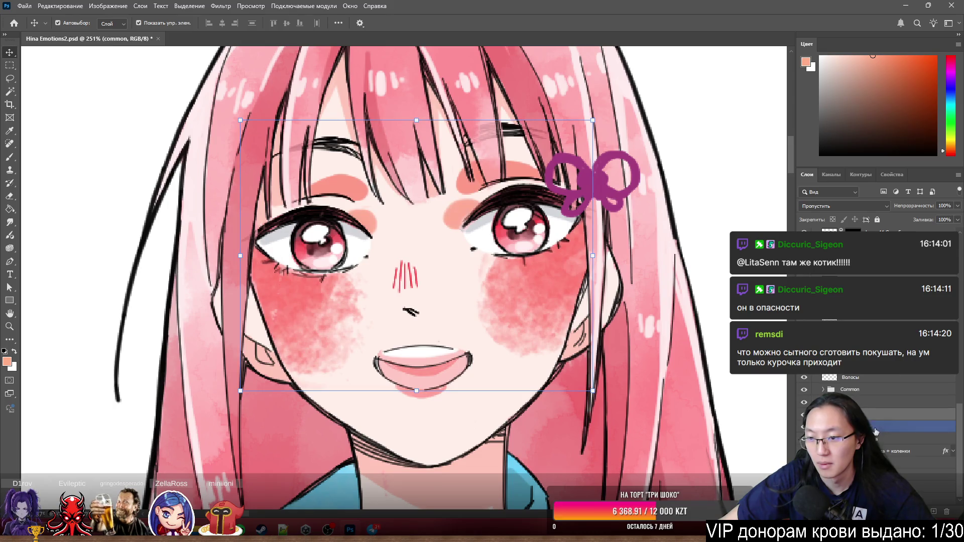
click(804, 389)
click(805, 390)
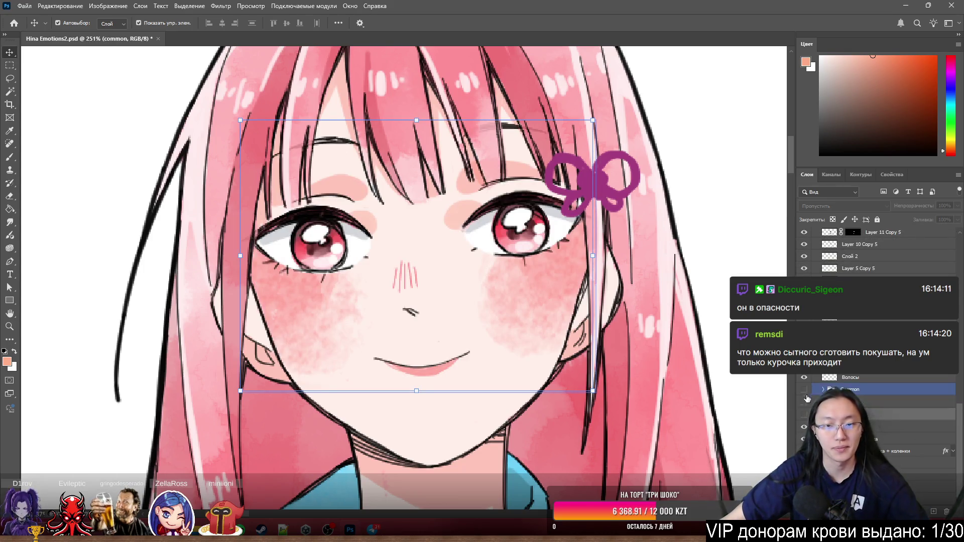
click(805, 390)
click(805, 402)
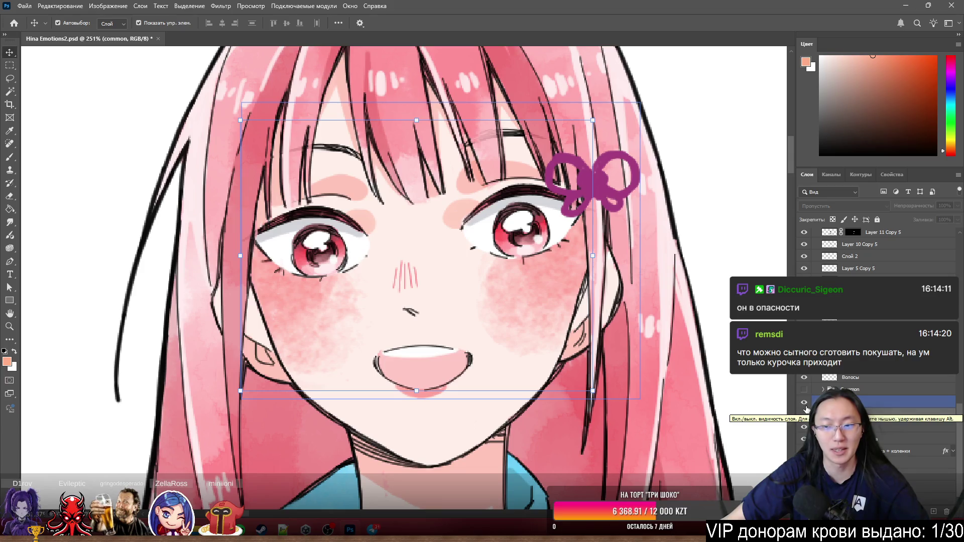
click(805, 400)
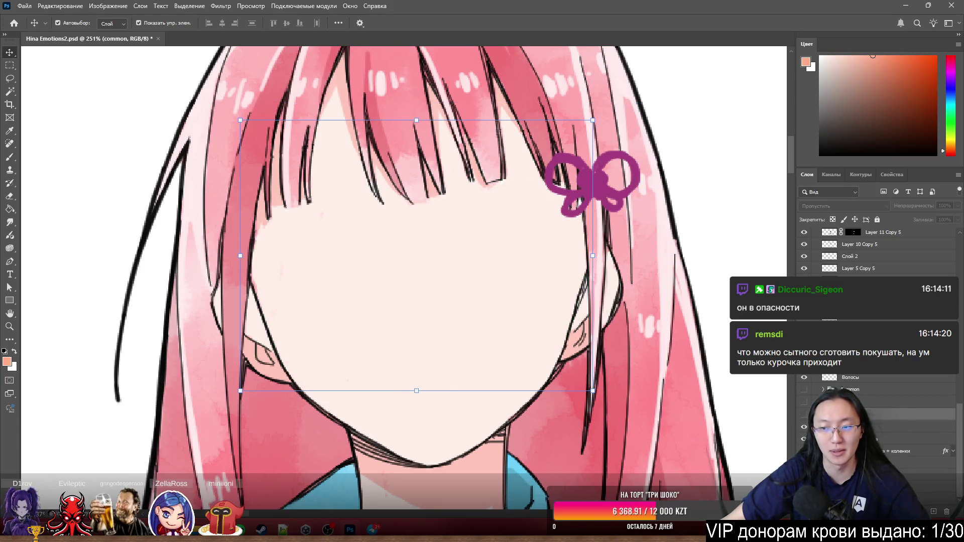
Rename the group 'light smile' and leave its closed-mouth smile visible with the open-mouth hidden
double_click(868, 392)
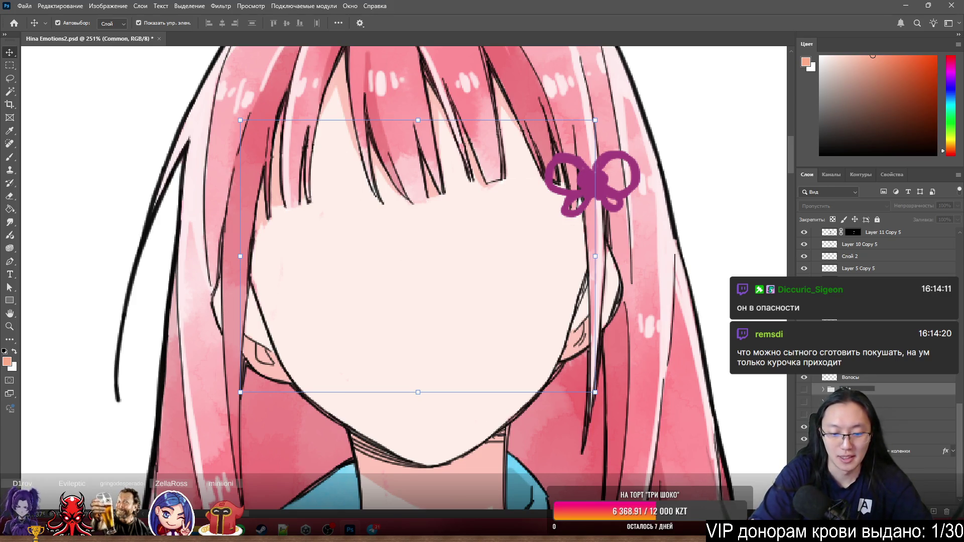
text(le)
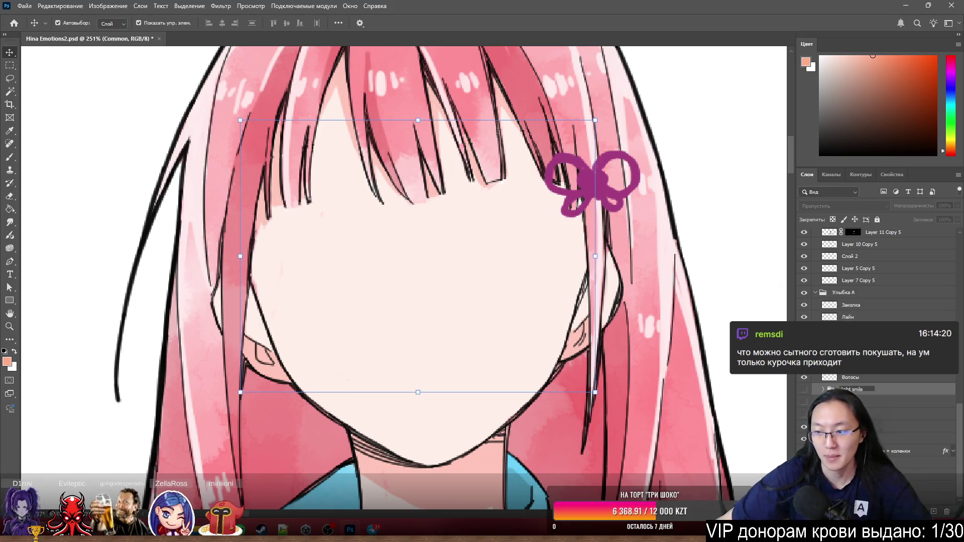
click(805, 391)
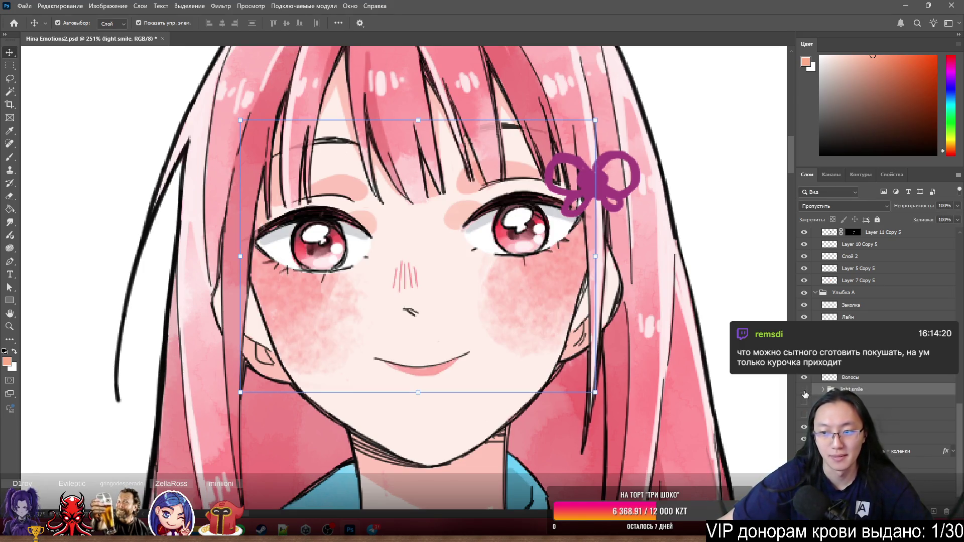
click(805, 392)
click(806, 402)
click(807, 404)
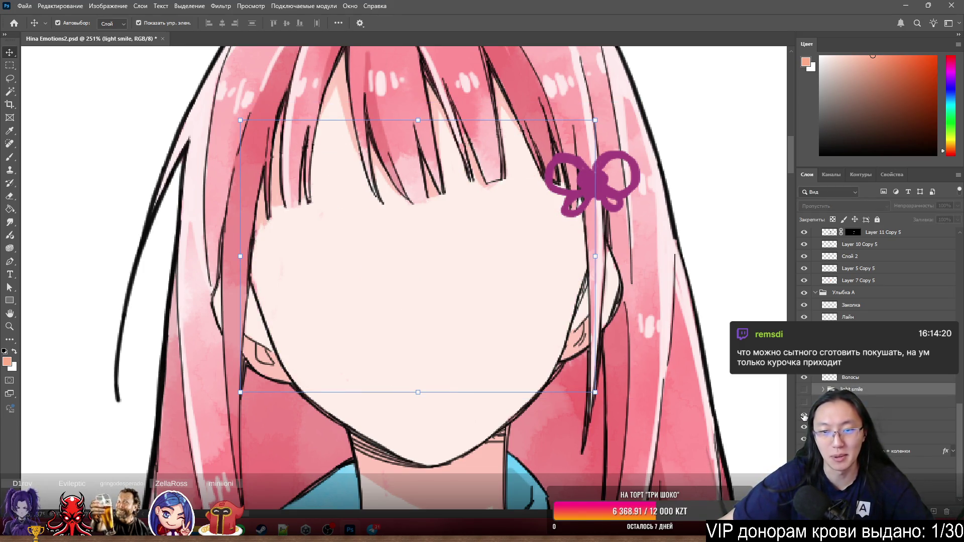
click(804, 416)
scroll(575, 294, down, 5)
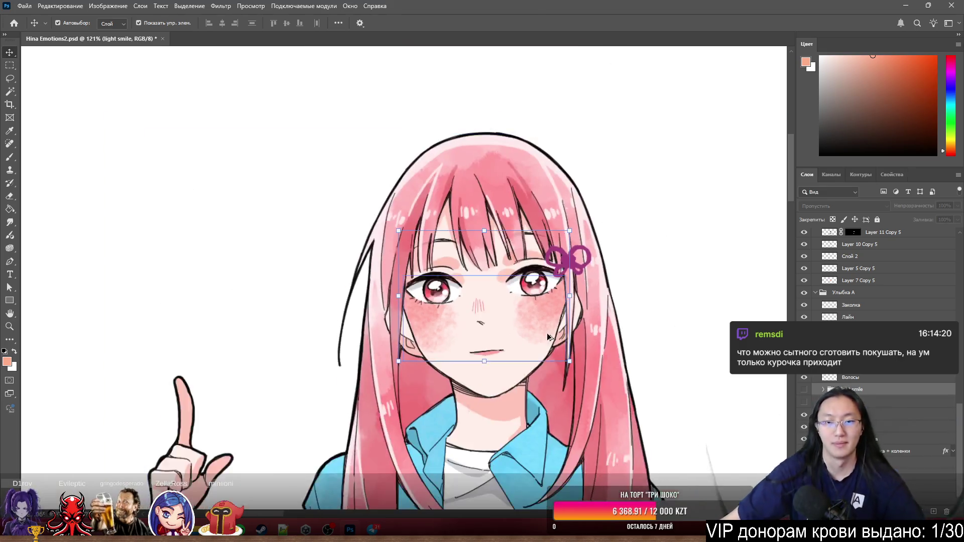
scroll(575, 294, up, 2)
scroll(575, 294, up, 1)
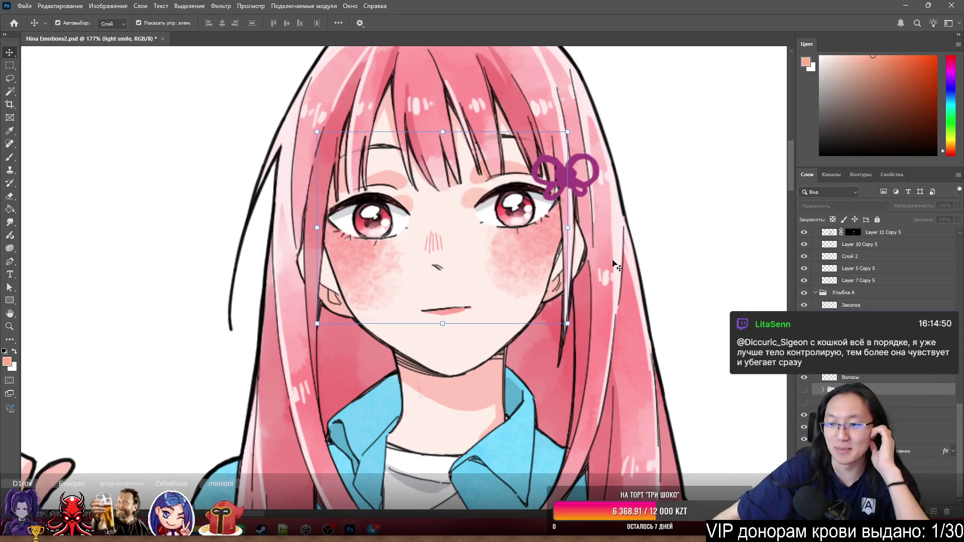
click(804, 416)
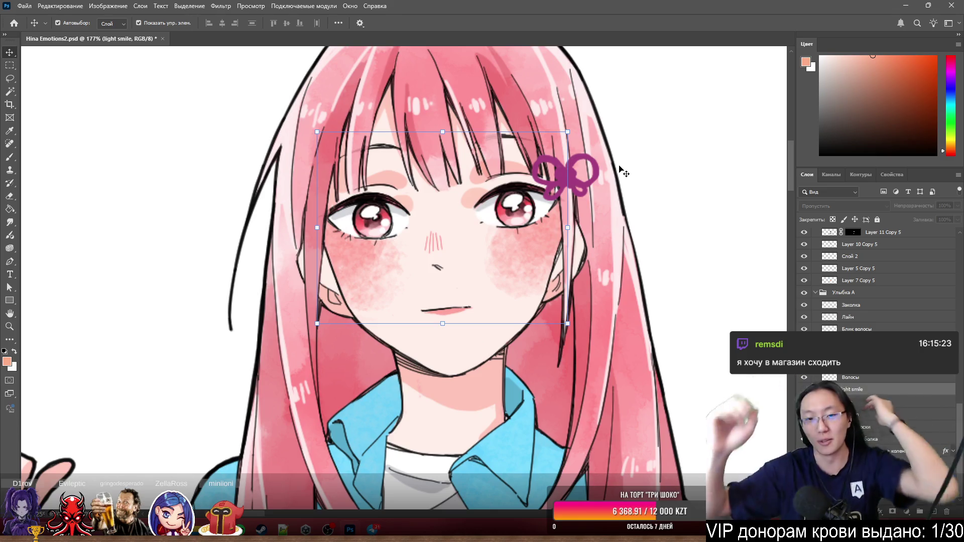
click(670, 209)
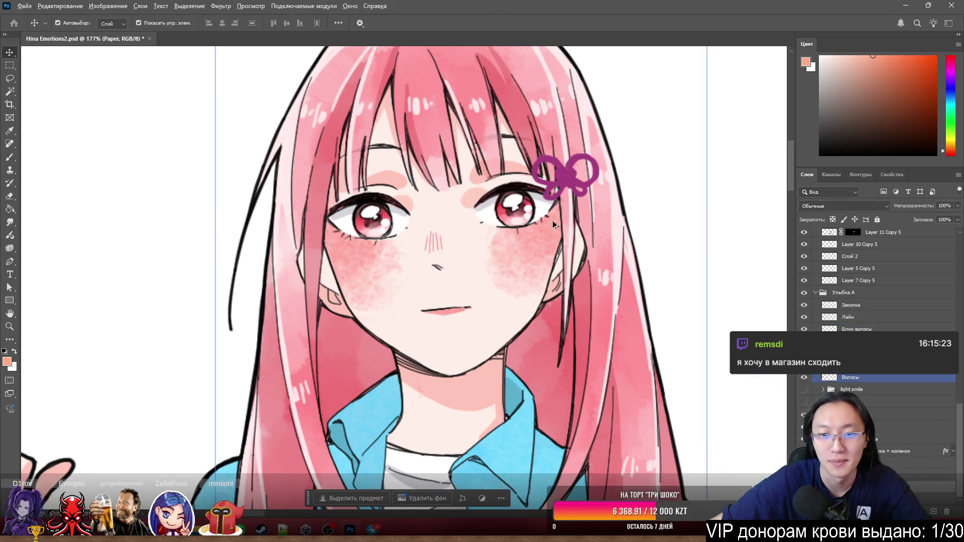
scroll(553, 224, up, 2)
scroll(479, 230, down, 4)
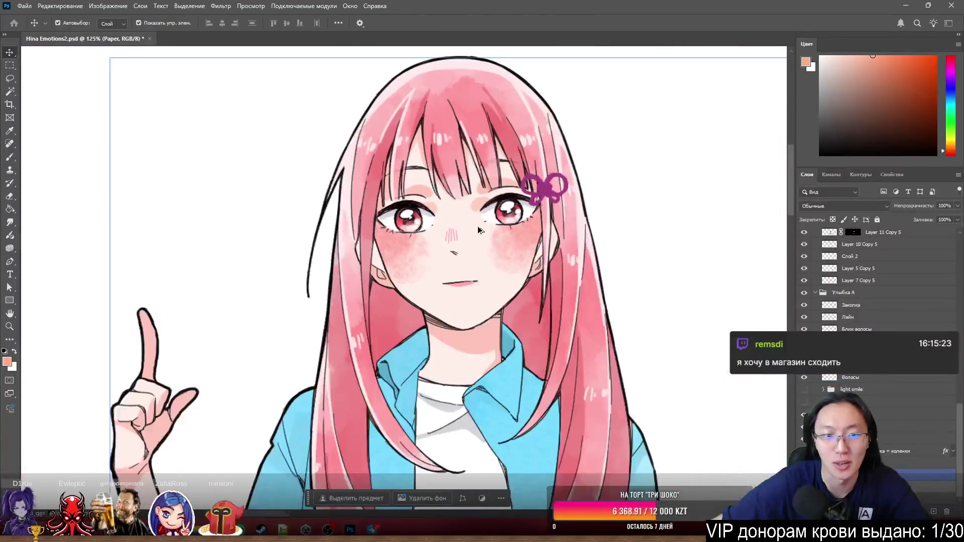
scroll(479, 230, down, 6)
scroll(476, 209, up, 3)
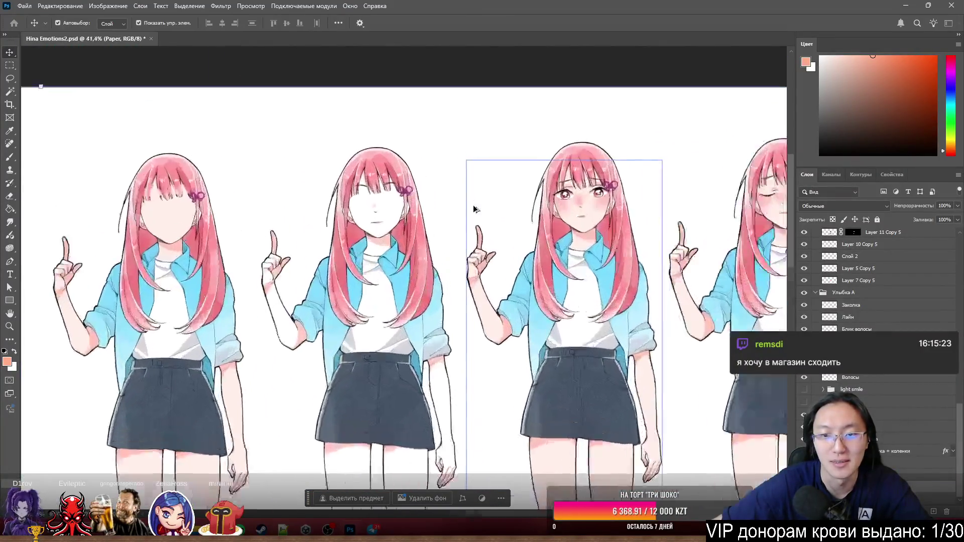
scroll(572, 193, up, 5)
scroll(655, 188, down, 5)
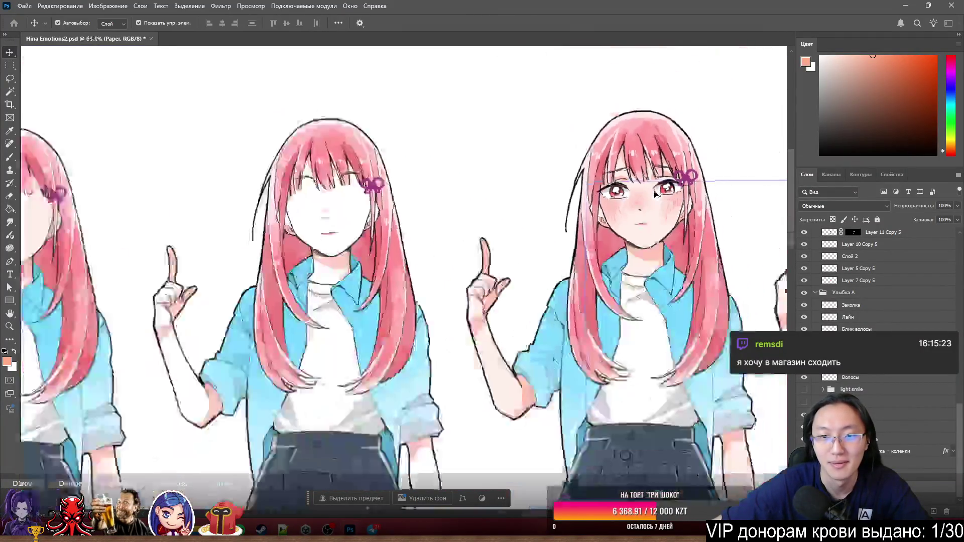
scroll(539, 210, up, 2)
scroll(539, 211, down, 2)
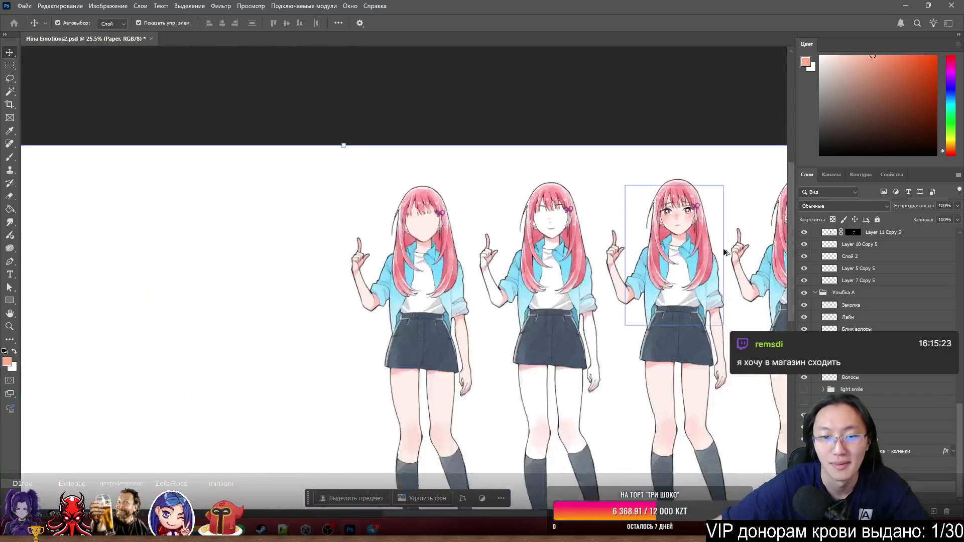
scroll(198, 125, up, 5)
scroll(315, 213, up, 2)
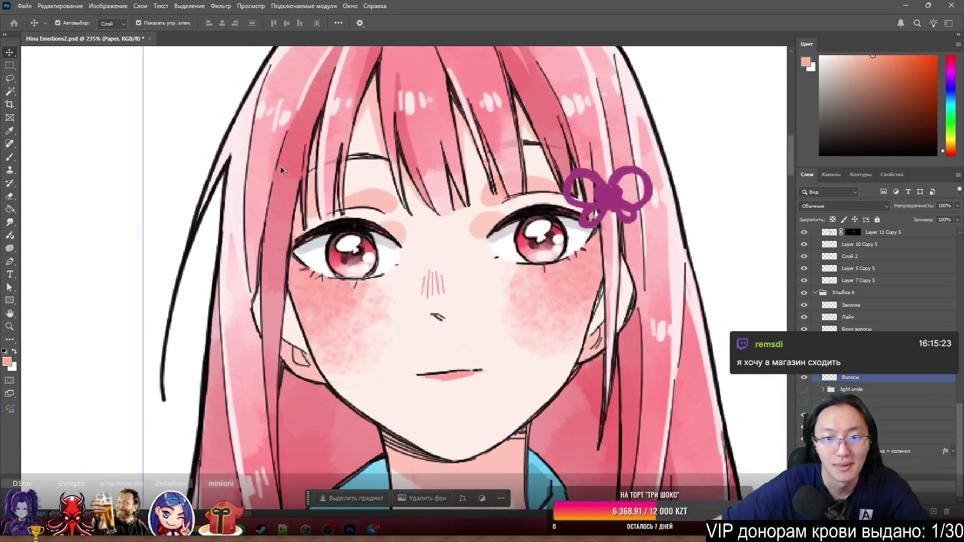
click(570, 199)
click(558, 188)
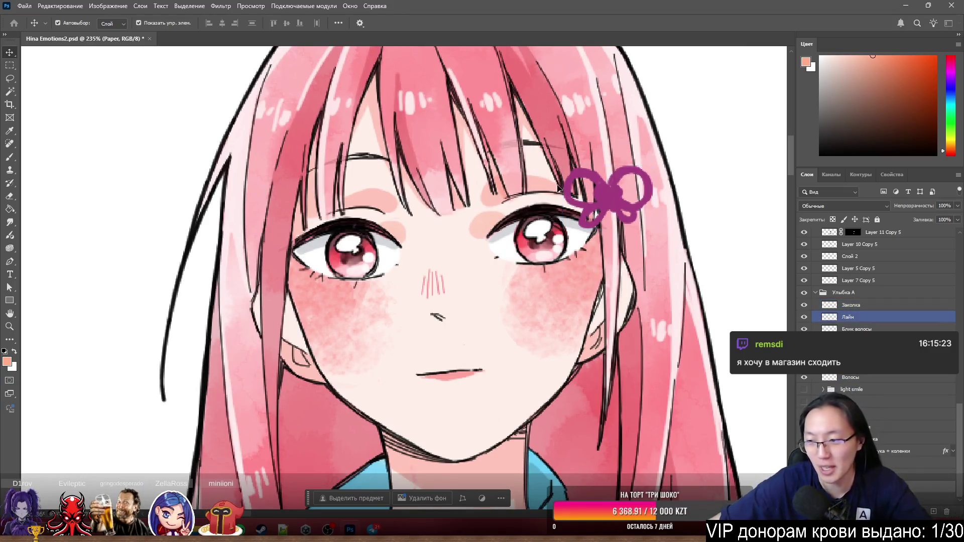
scroll(562, 191, down, 3)
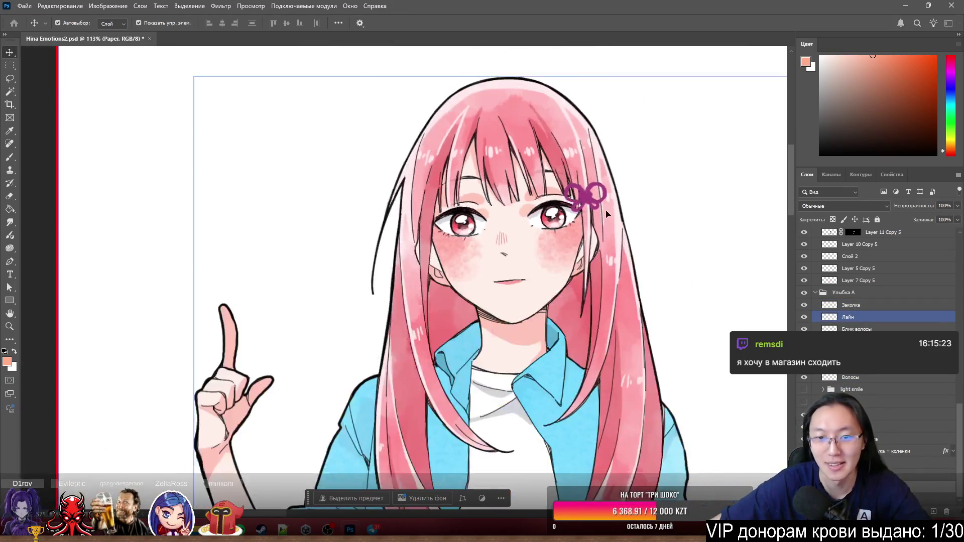
key(ctrl+s)
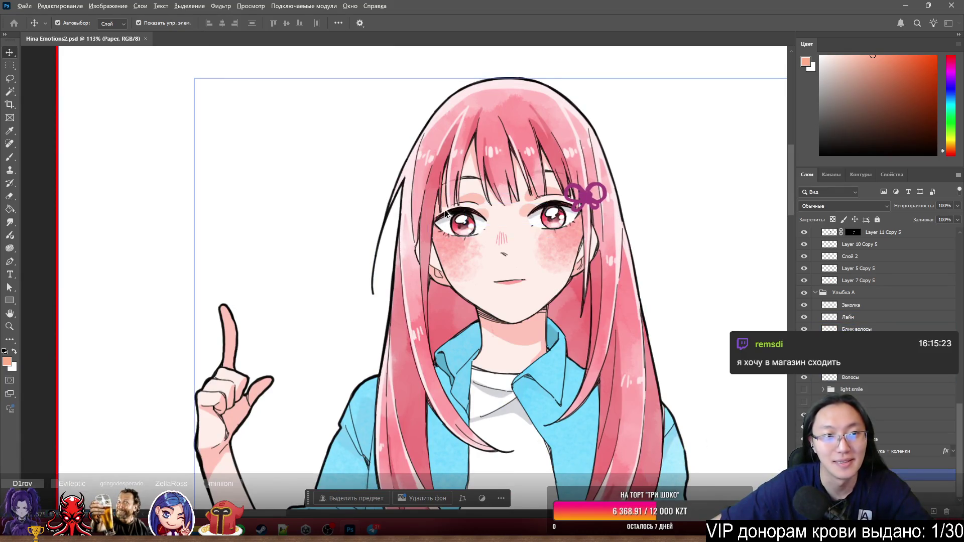
scroll(432, 231, down, 8)
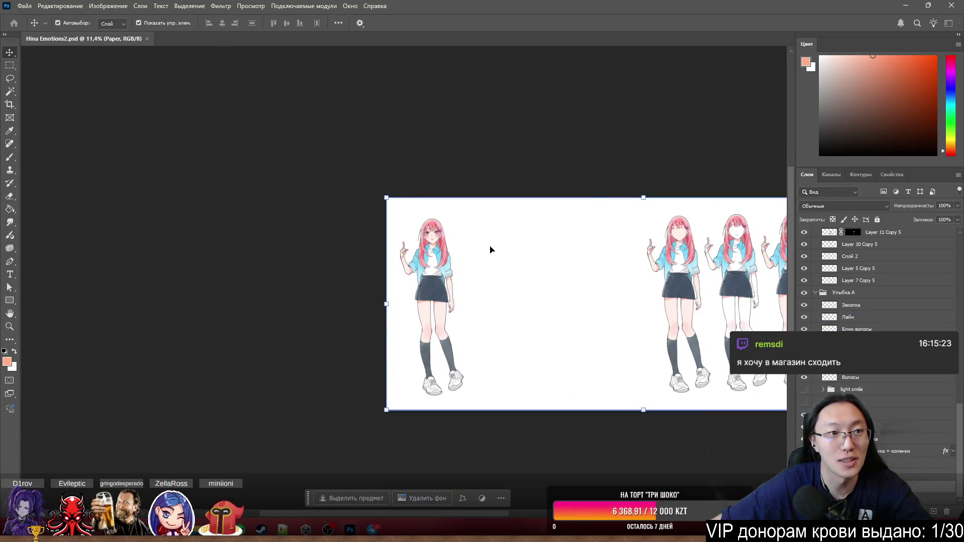
scroll(491, 271, down, 1)
scroll(618, 267, up, 3)
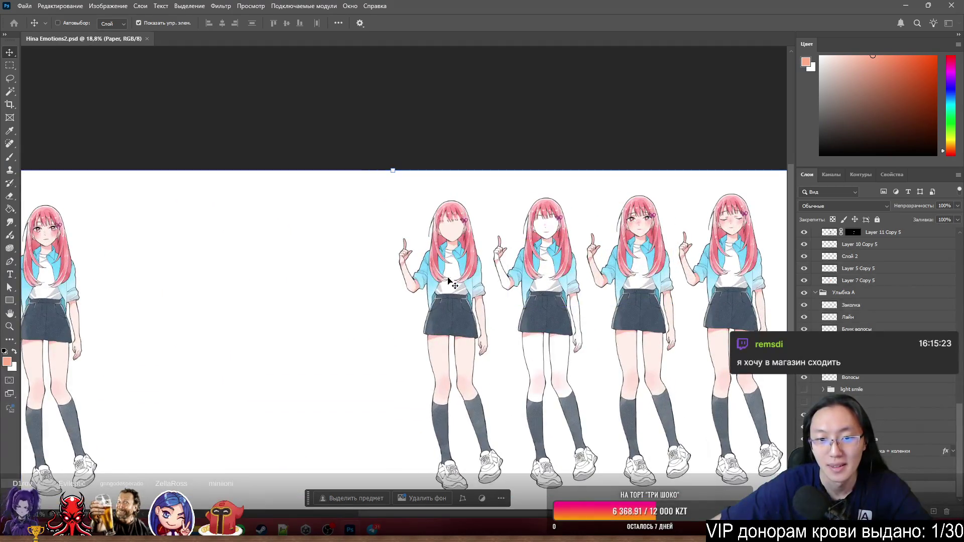
Hide the first two right-hand expression figures, including the Обычное лицо layer
ctrl+click(461, 314)
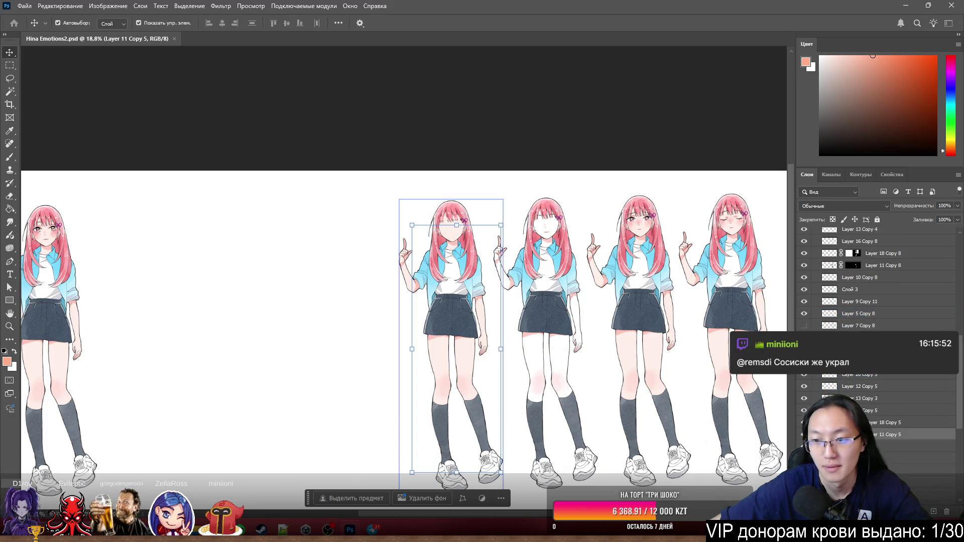
key(ctrl+comma)
key(ctrl+comma)
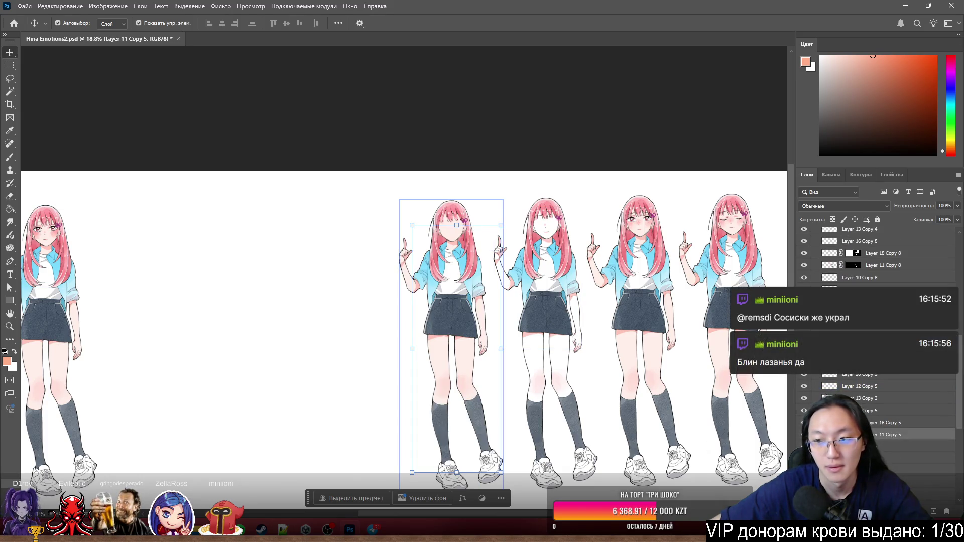
key(alt+bracketleft)
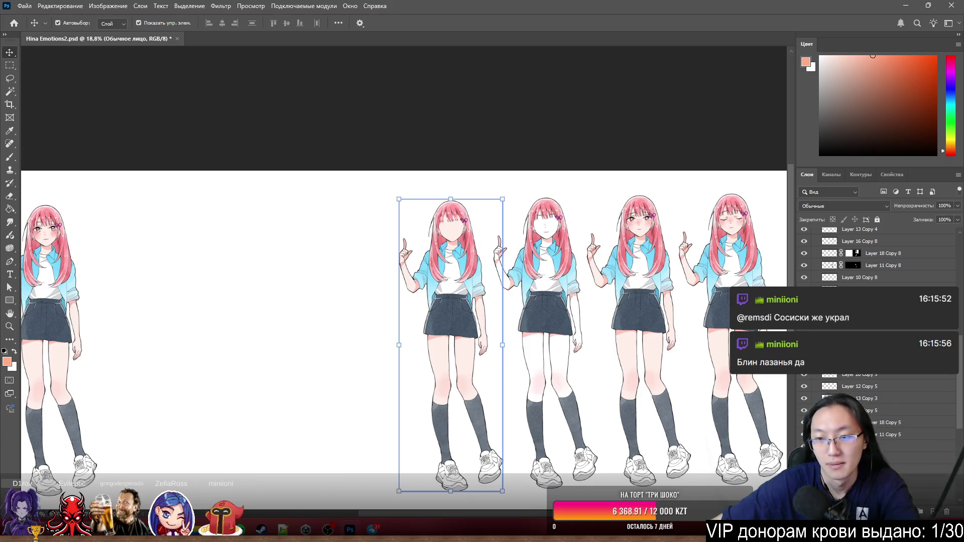
key(ctrl+comma)
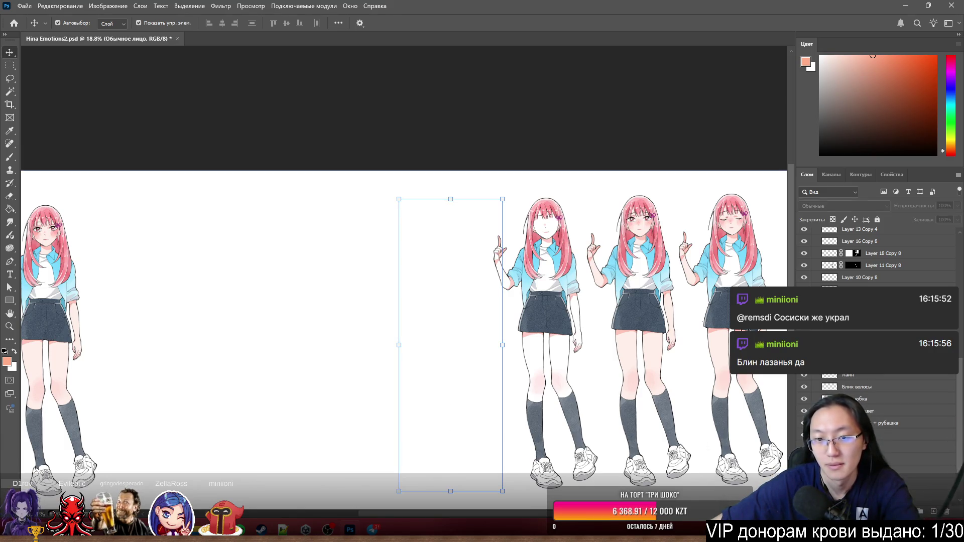
click(563, 271)
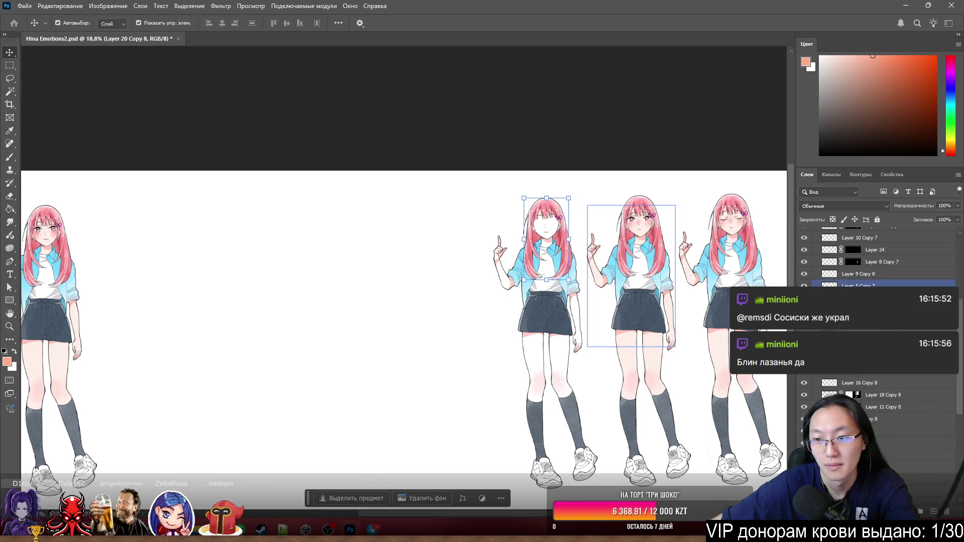
key(ctrl+comma)
key(alt+bracketleft)
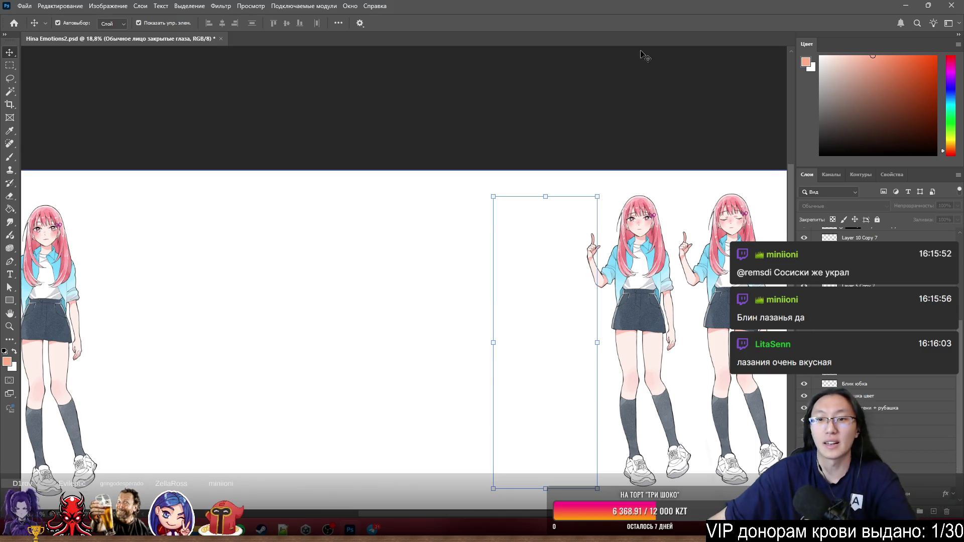
Zoom in and out around the remaining standing Hina figure to check it
scroll(673, 217, down, 2)
scroll(673, 217, up, 4)
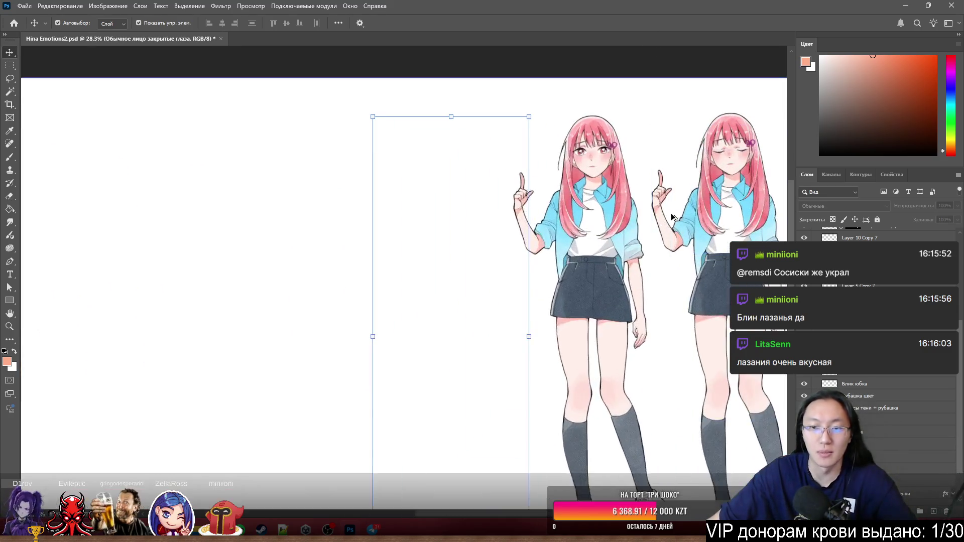
scroll(673, 217, up, 4)
scroll(660, 268, down, 2)
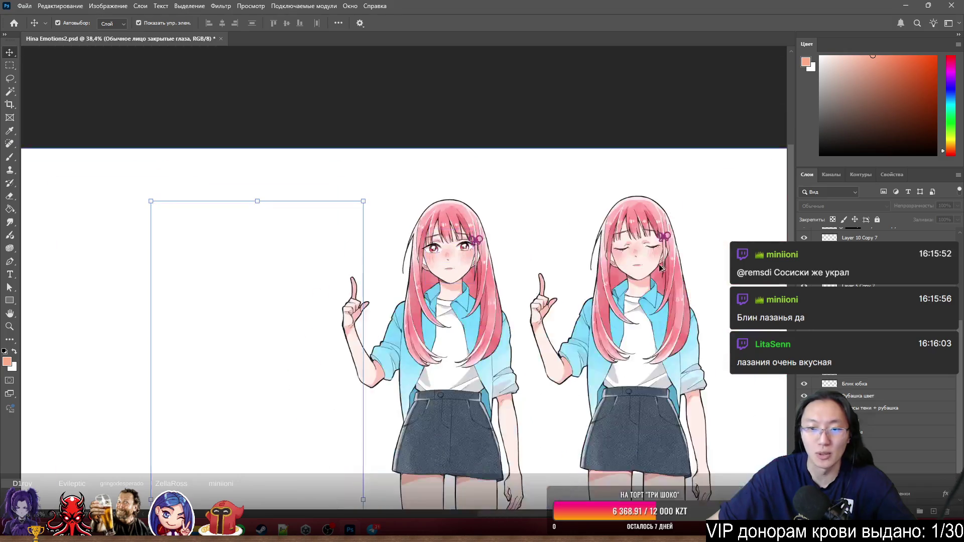
scroll(586, 198, down, 3)
scroll(211, 267, up, 4)
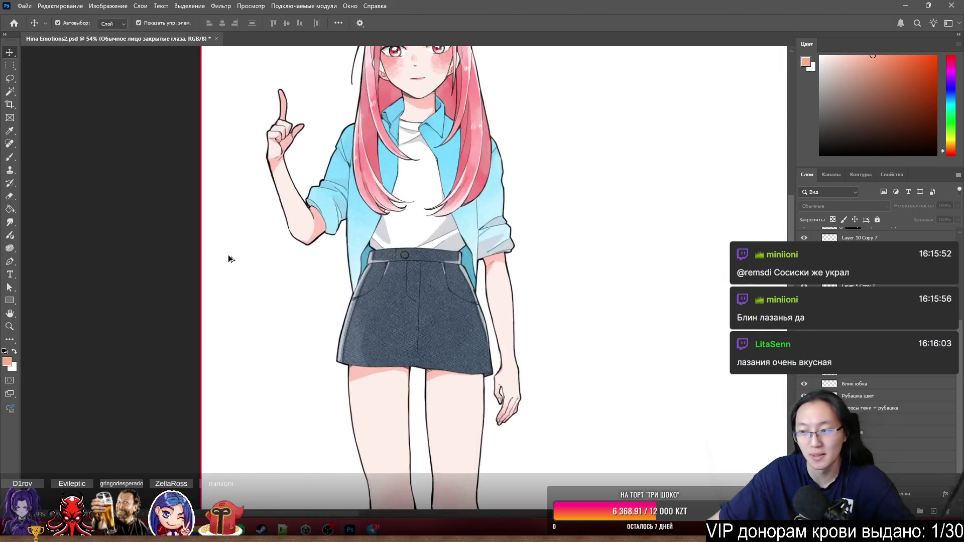
scroll(392, 203, down, 2)
scroll(447, 296, up, 2)
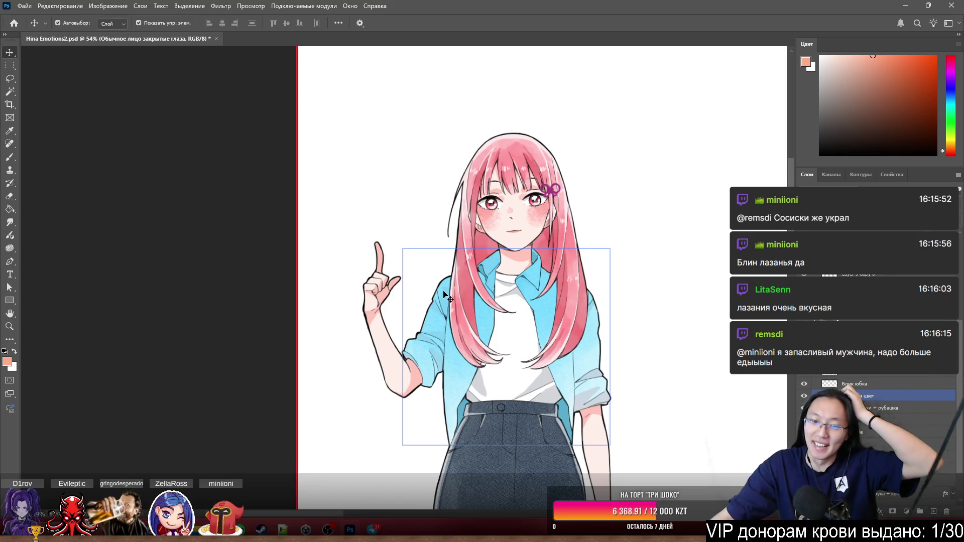
scroll(447, 296, down, 6)
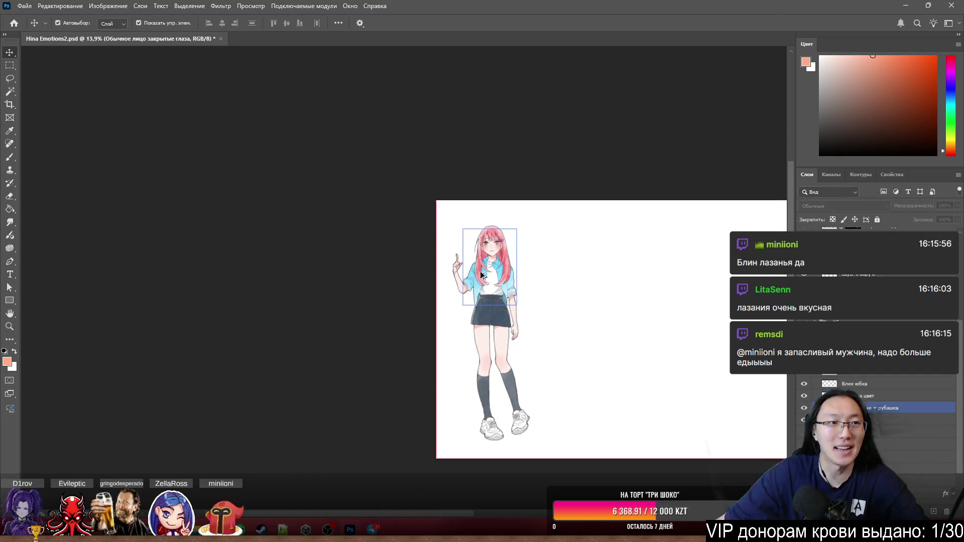
scroll(480, 275, up, 3)
Save Hina Emotions2, turn off Auto-Select and close Photoshop
key(ctrl+s)
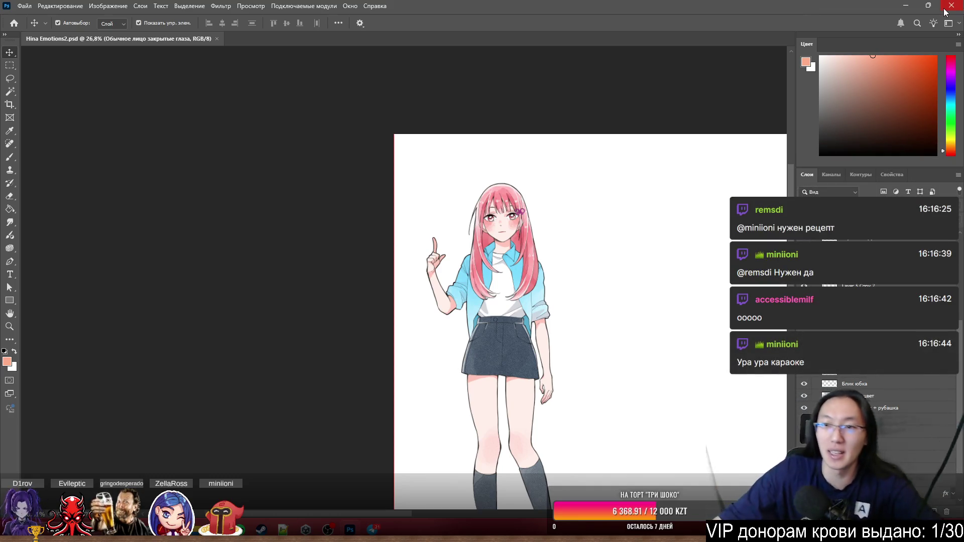
key(ctrl)
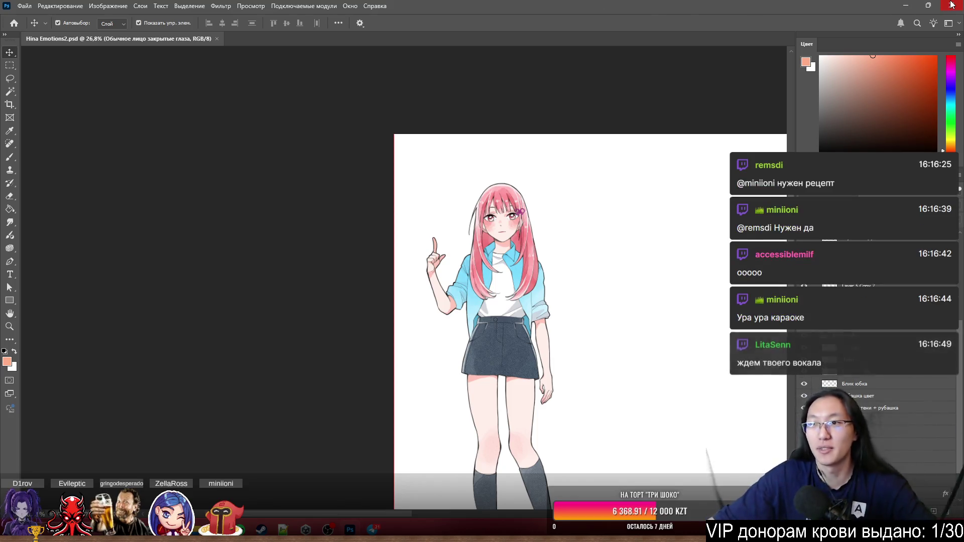
key(super+d)
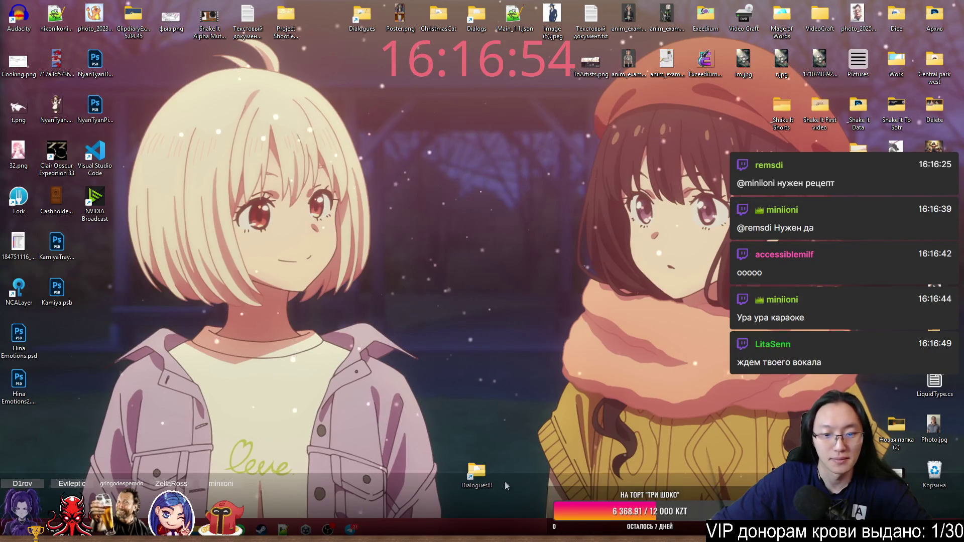
Create a new folder named 'Archive' inside ShakeIt's Assets folder
double_click(468, 472)
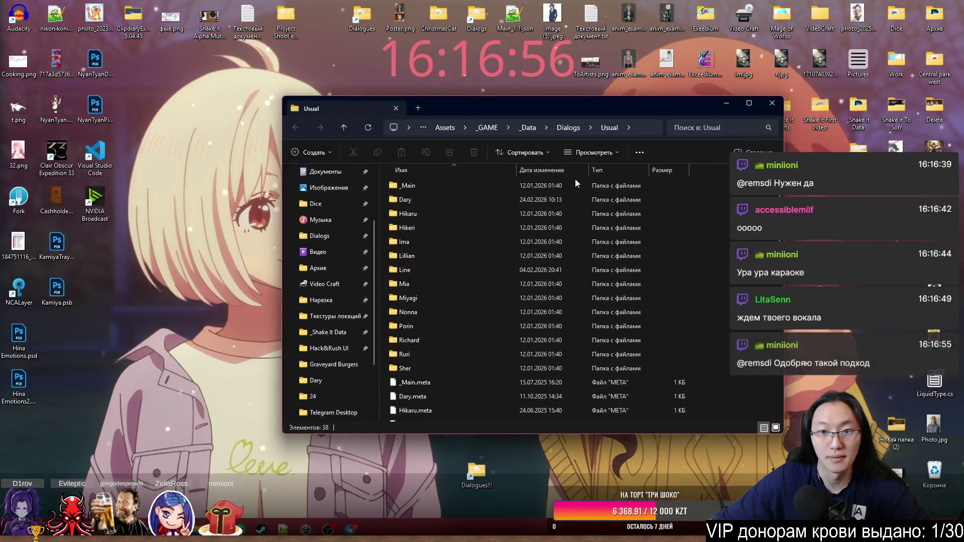
click(487, 129)
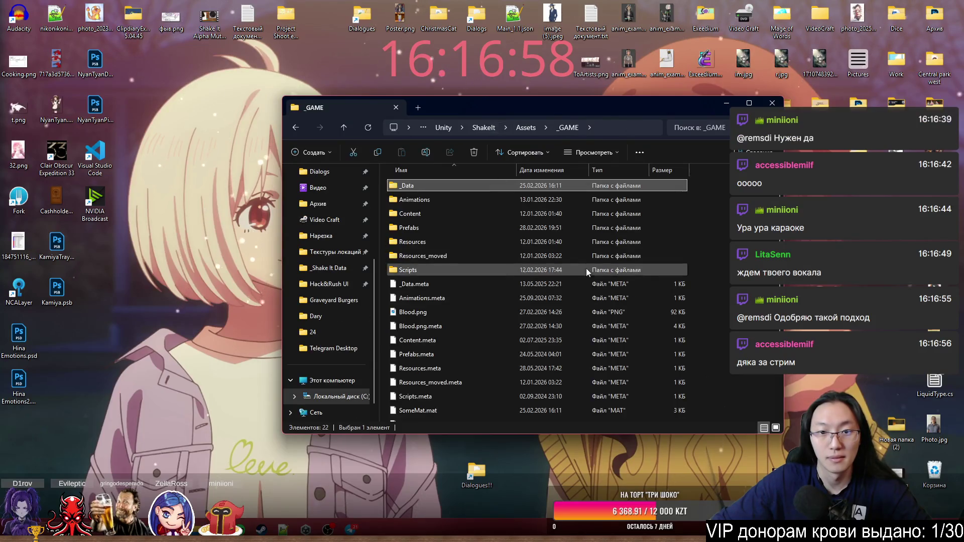
click(526, 128)
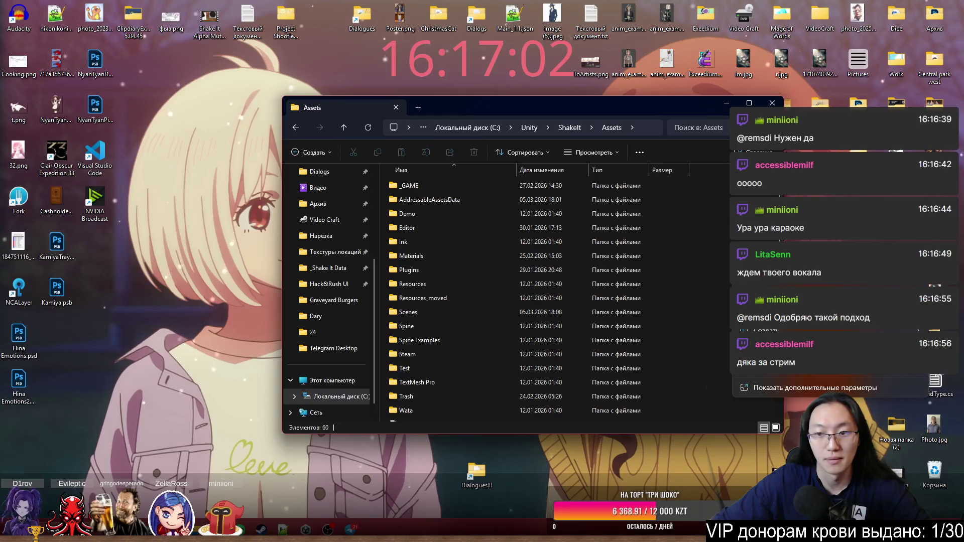
mouse_move(748, 330)
click(696, 332)
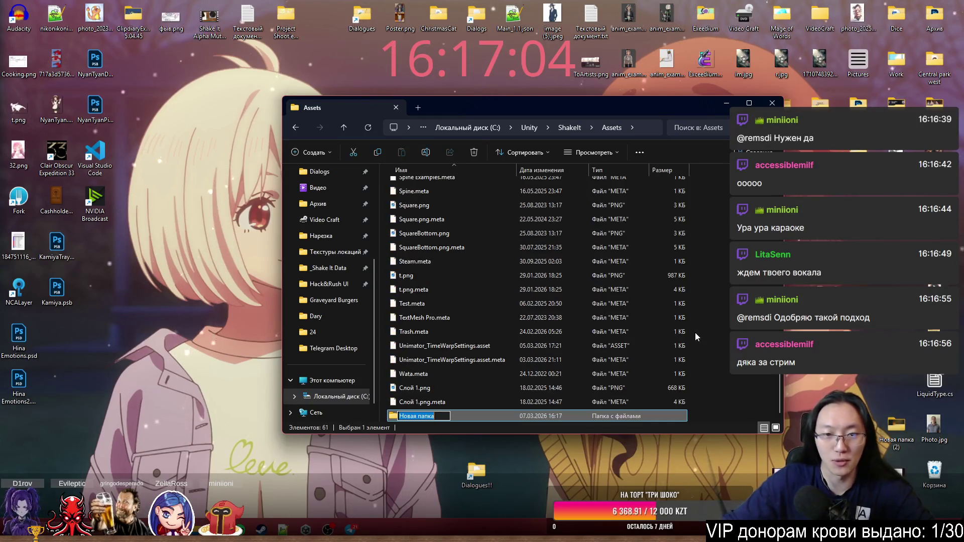
text(Ar)
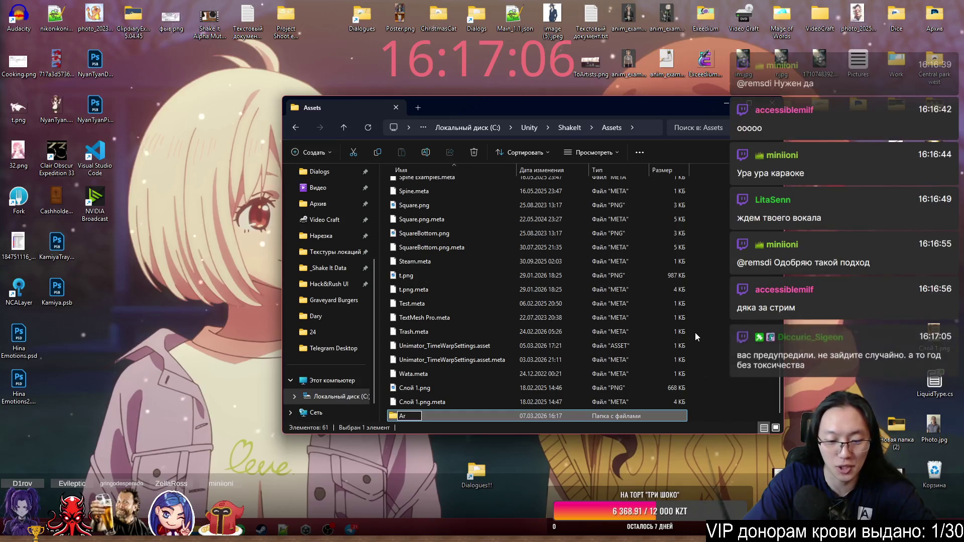
text(chive)
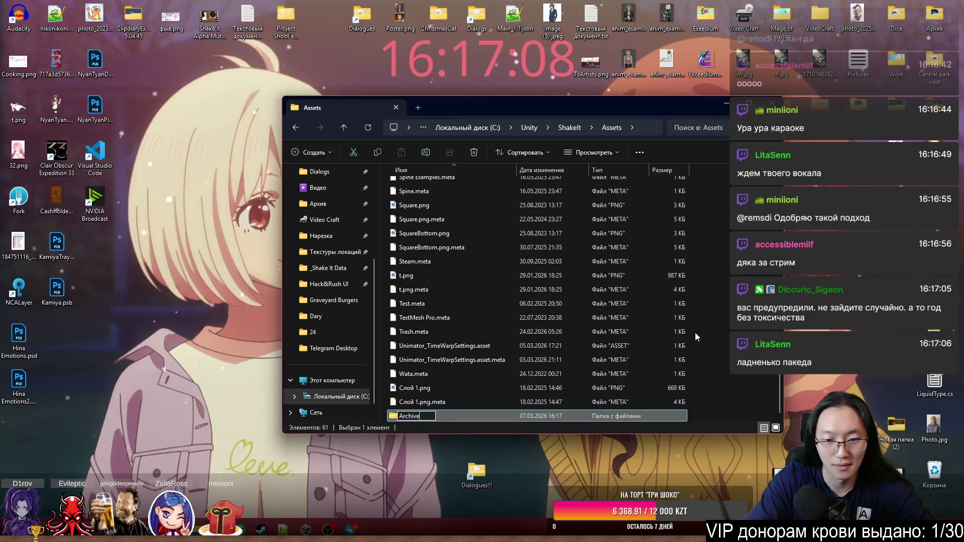
key(Return)
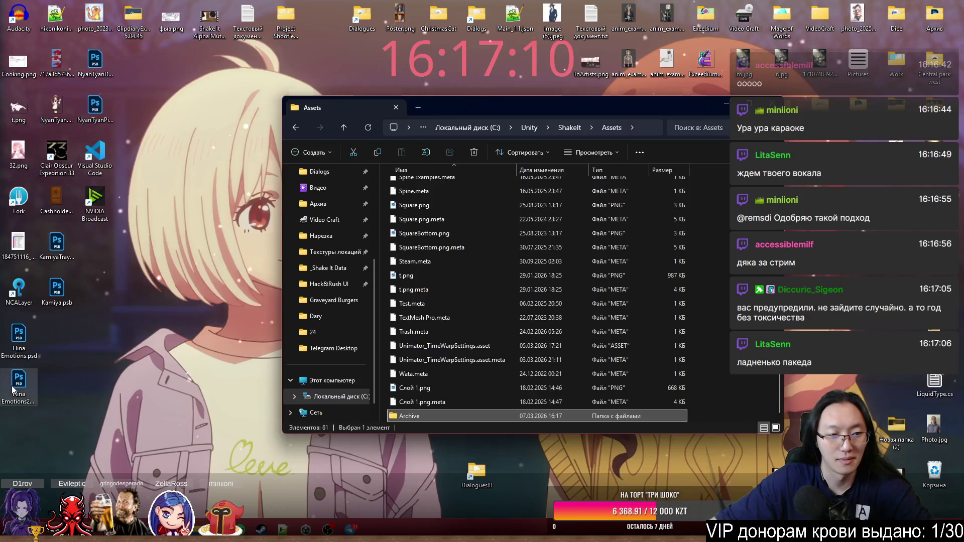
Move Hina Emotions2.psd from the desktop into Archive and put a copy back on the desktop
mouse_move(14, 389)
mouse_down()
mouse_move(447, 404)
mouse_move(437, 414)
mouse_up()
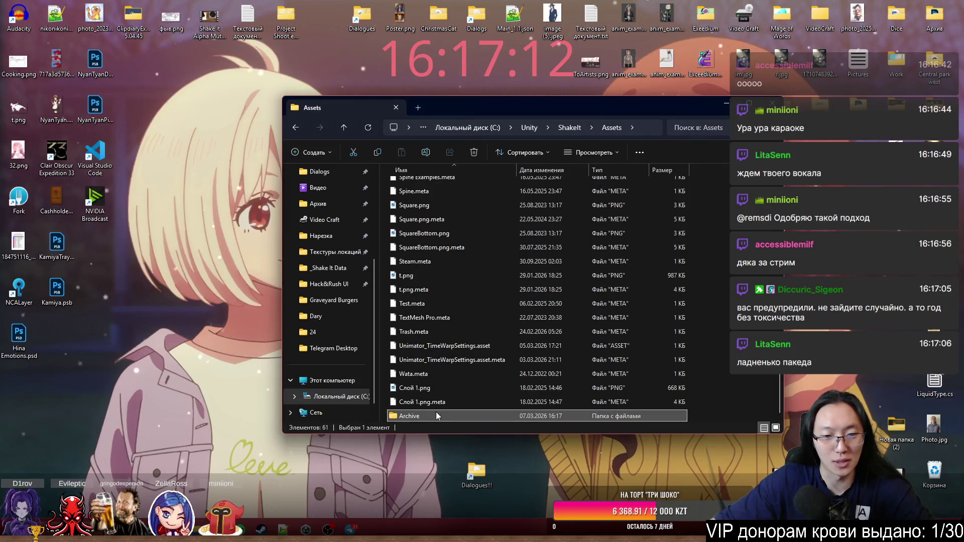
double_click(437, 415)
click(419, 197)
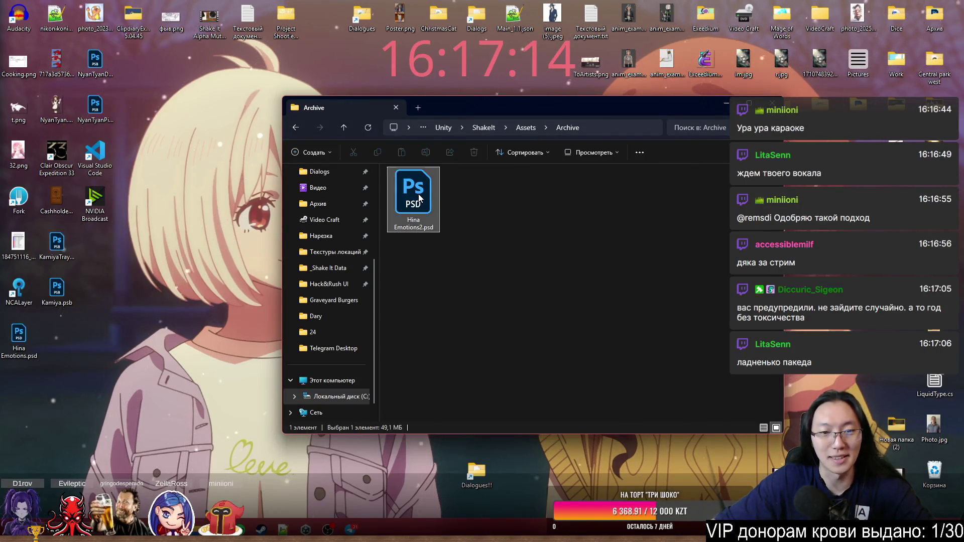
mouse_move(418, 197)
mouse_down()
mouse_move(351, 302)
mouse_move(159, 344)
mouse_up()
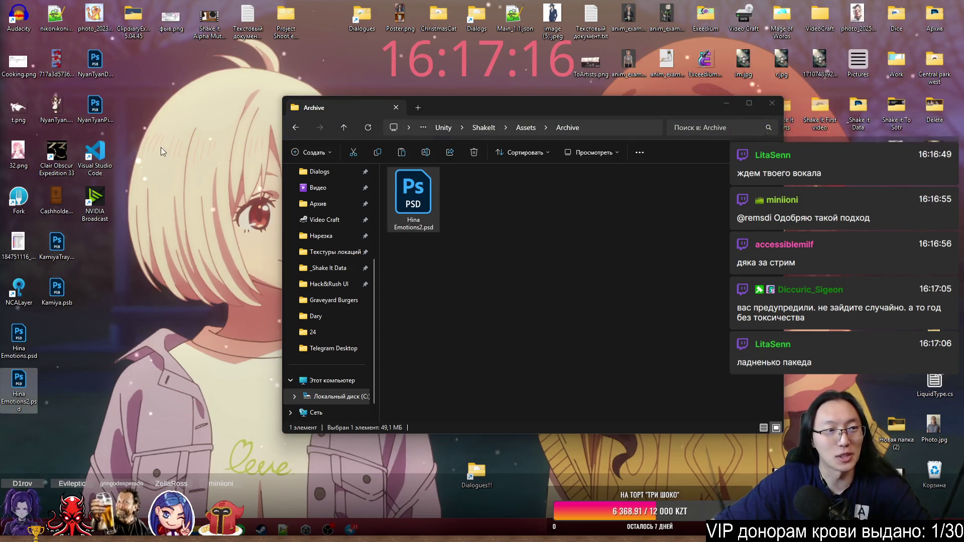
click(20, 199)
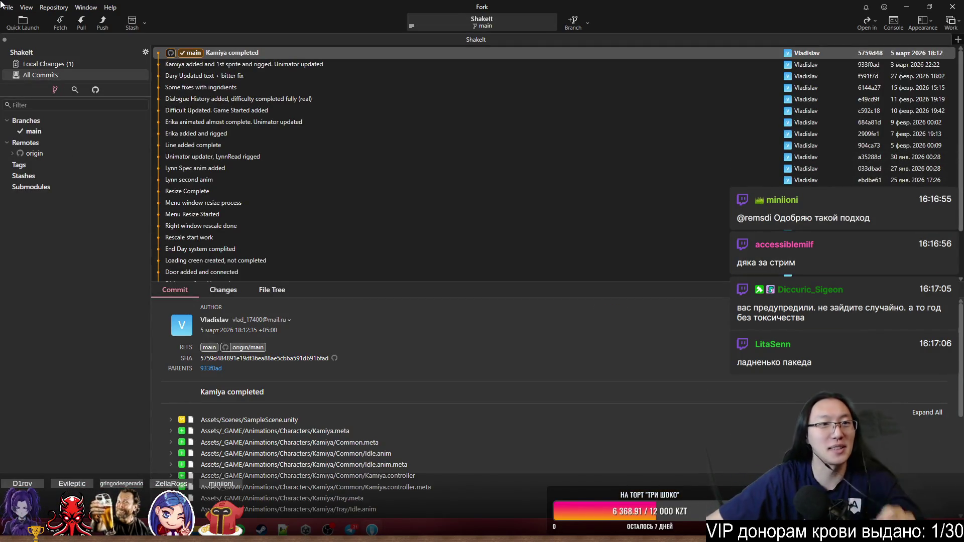
Stage Hina Emotions2.psd and commit it as 'Hina archive addded'
click(70, 64)
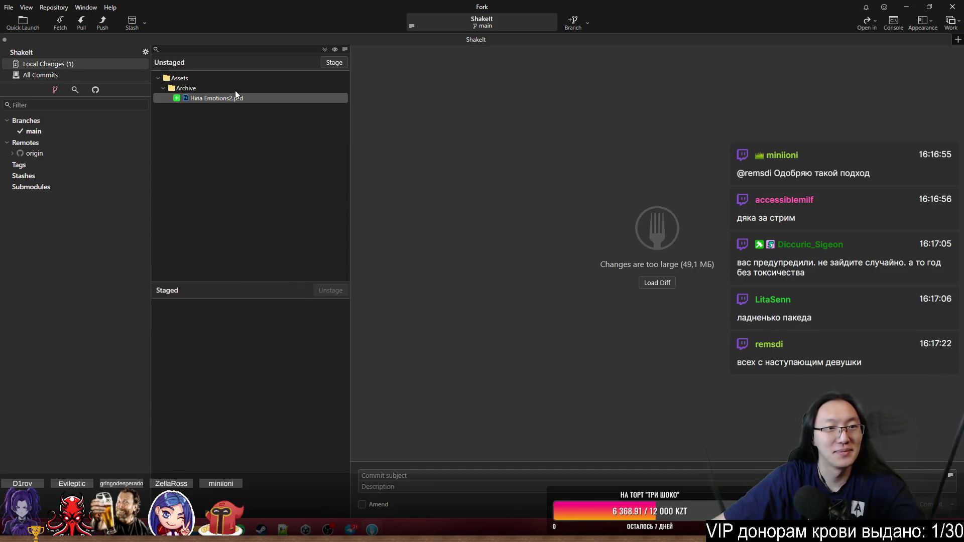
click(334, 62)
text(Hina archive addded)
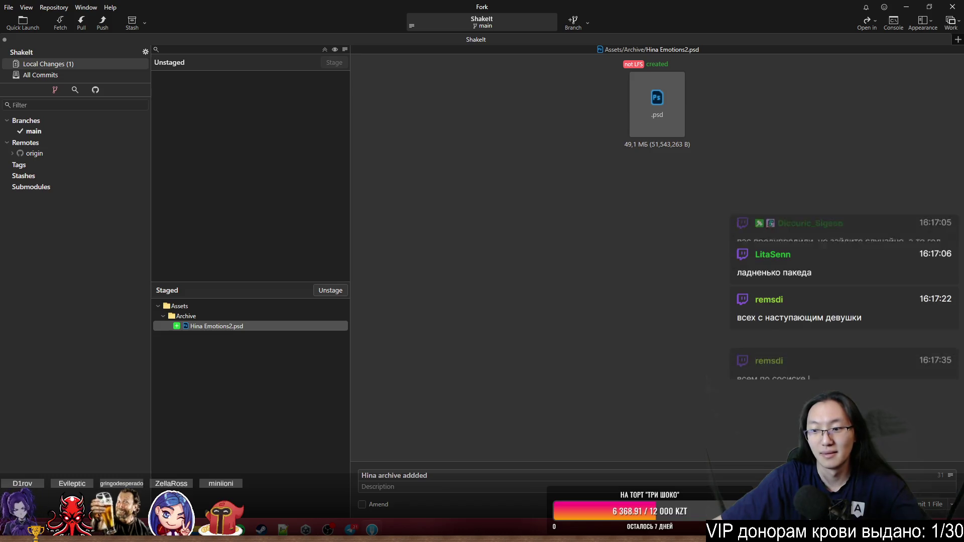
key(ctrl+Return)
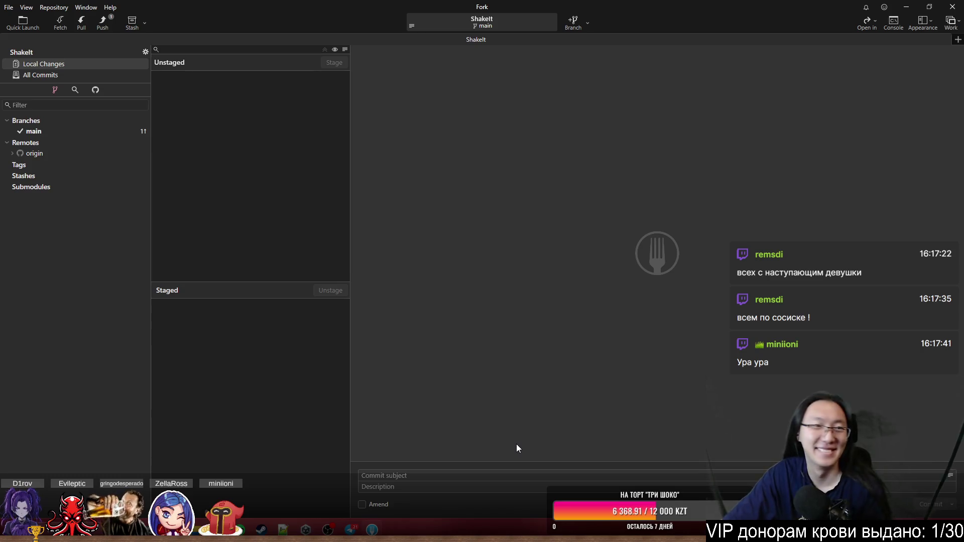
Push main to origin, check the top commit in All Commits, then close Fork
click(100, 23)
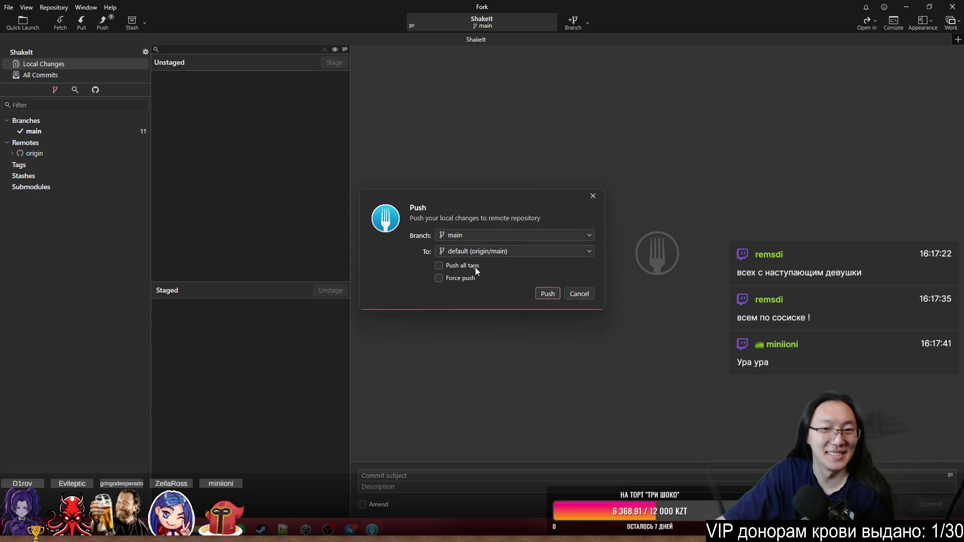
click(531, 288)
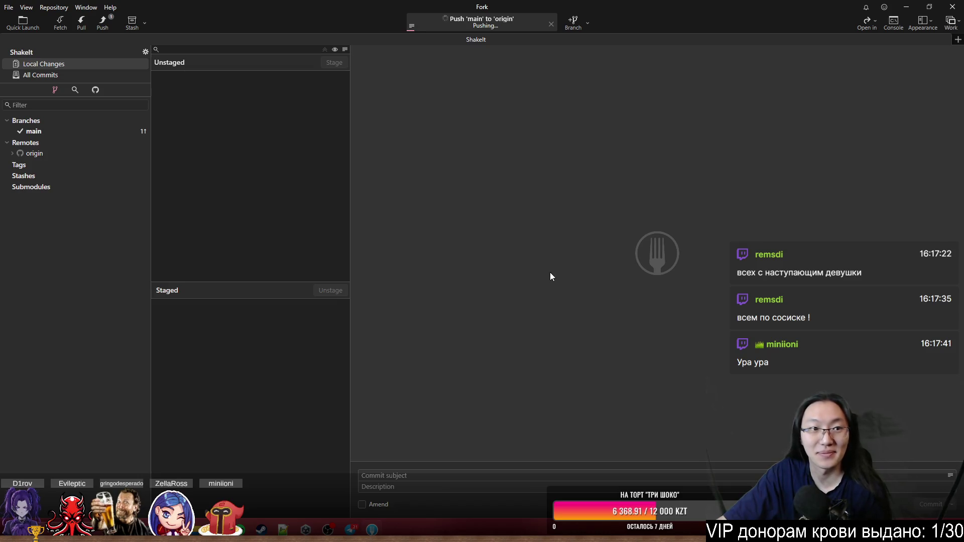
click(61, 77)
click(276, 52)
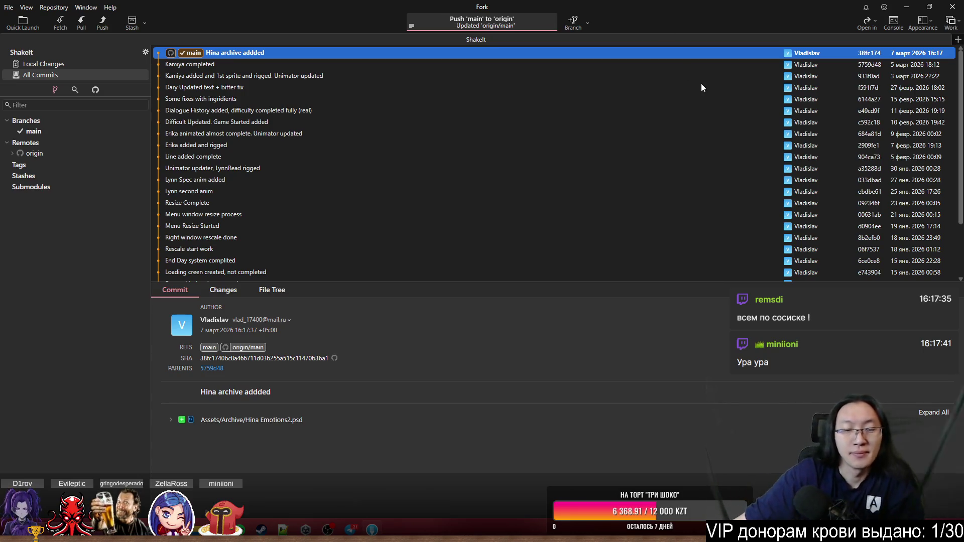
click(952, 6)
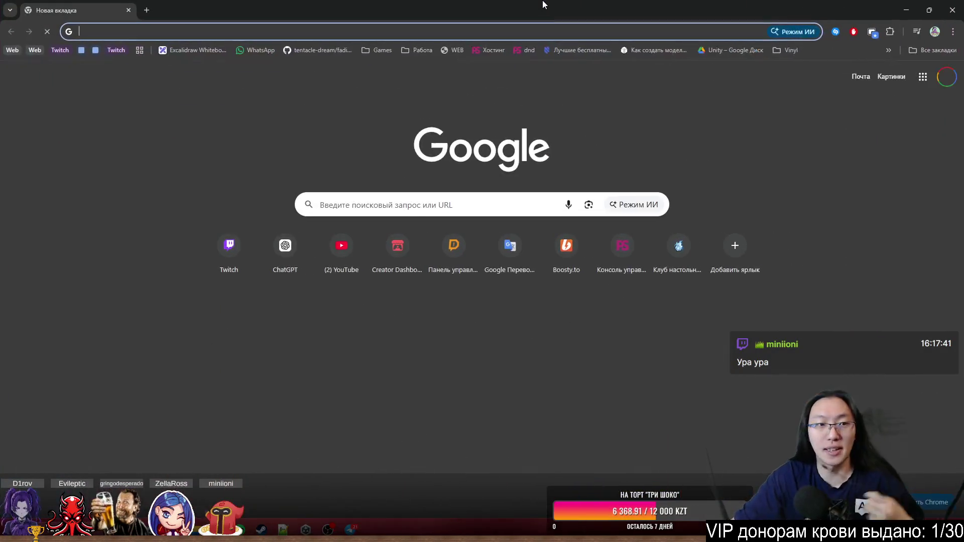
Load twitch.tv in Chrome's address bar
text(t)
key(BackSpace)
key(BackSpace)
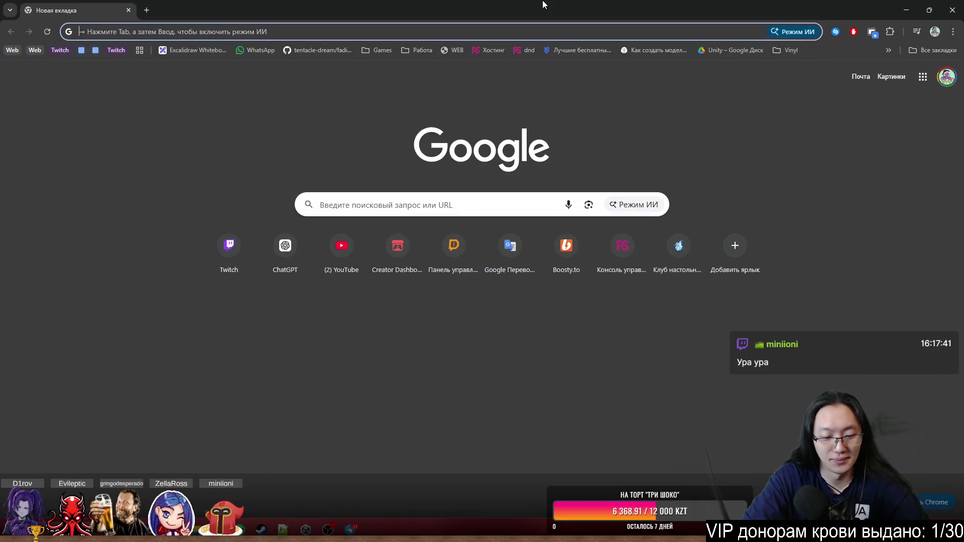
text(t)
key(Return)
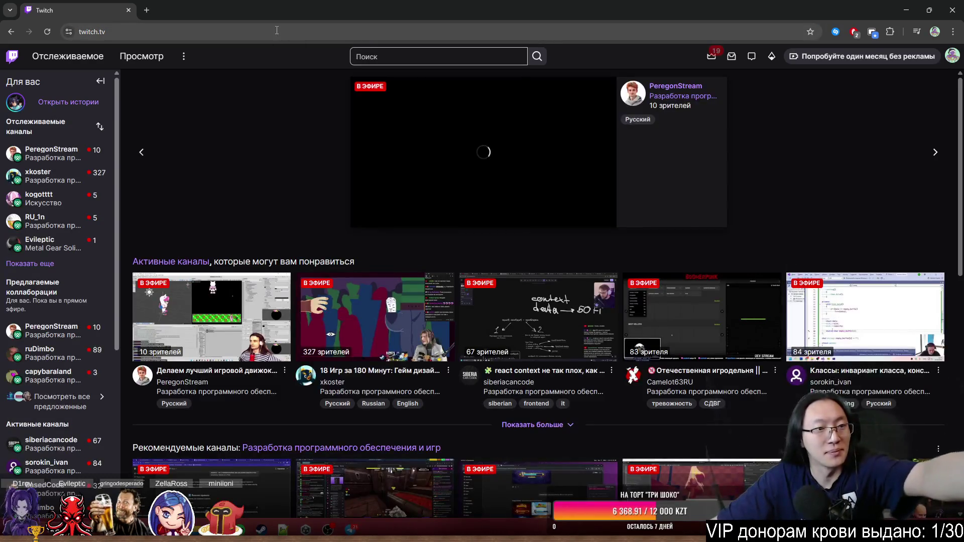
Pause the featured stream and open the Просмотр category directory
mouse_move(65, 174)
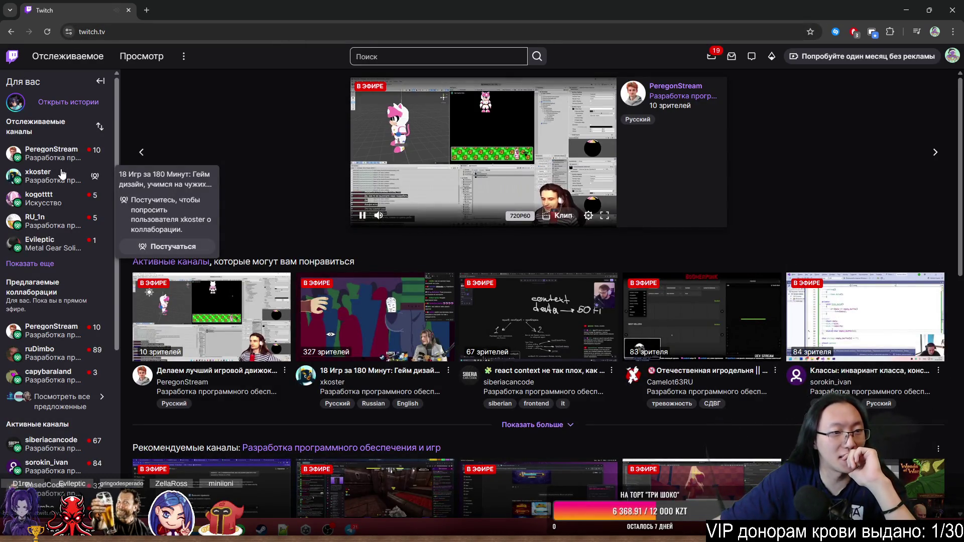
mouse_move(52, 227)
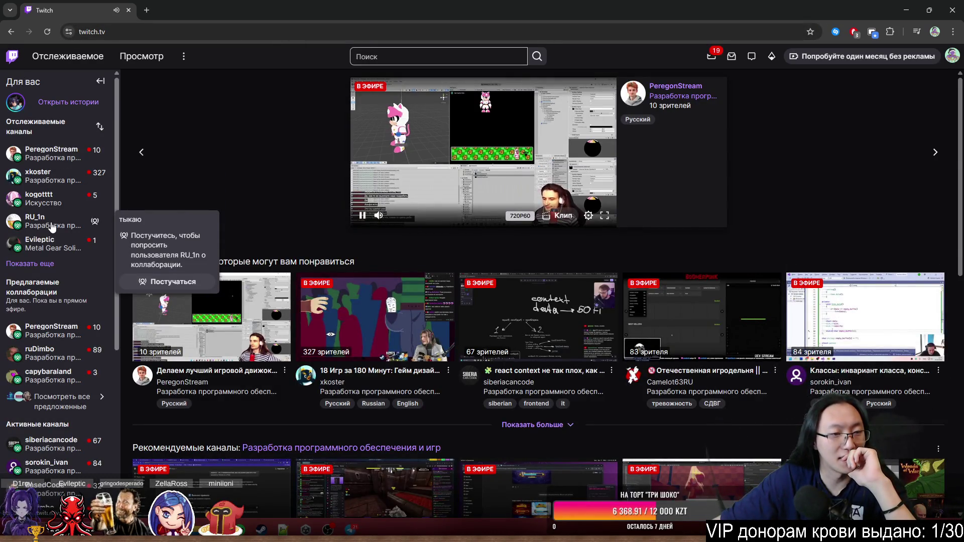
click(362, 215)
mouse_move(51, 258)
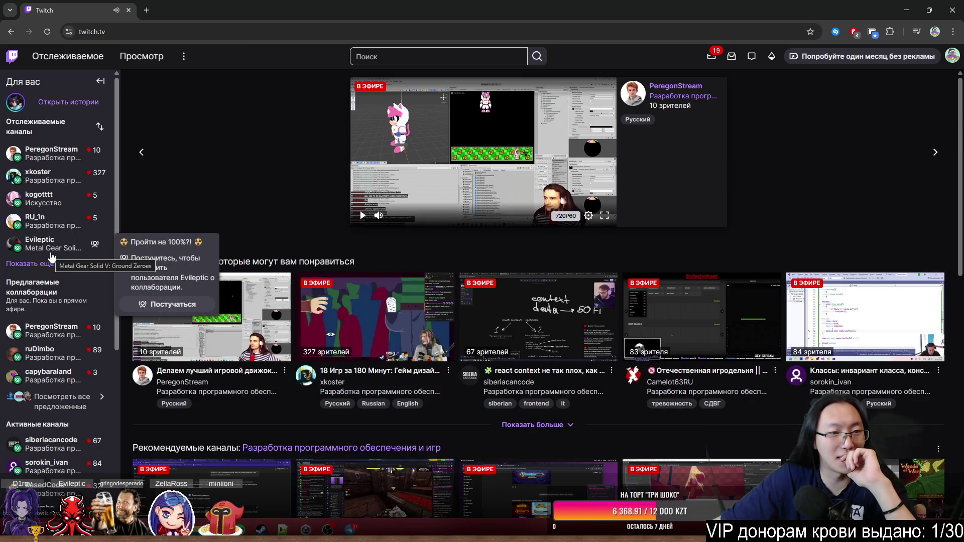
mouse_move(65, 227)
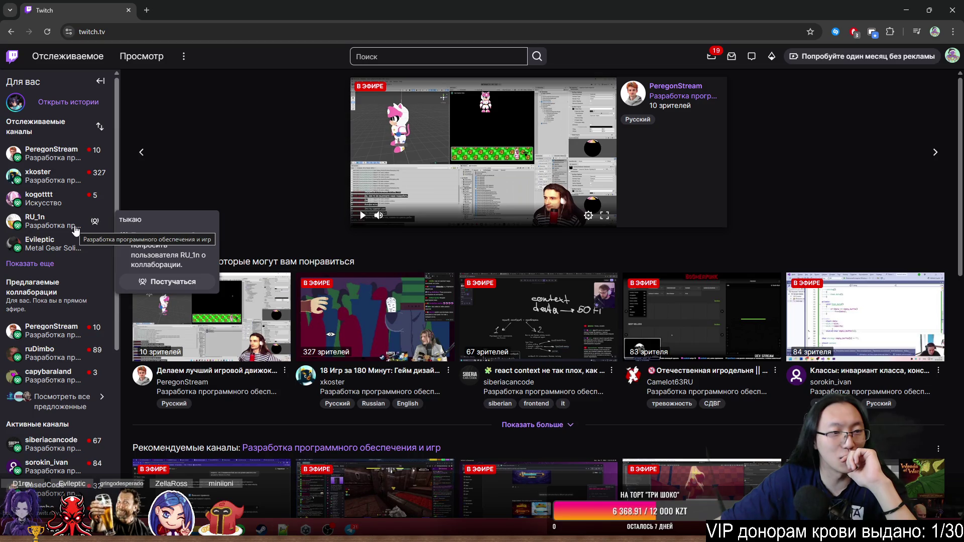
click(133, 60)
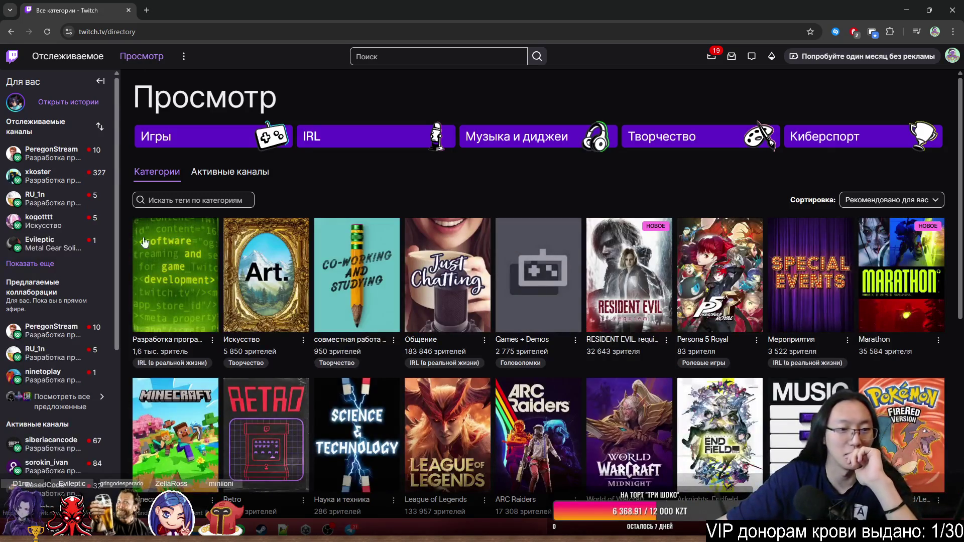
Open the Разработка программного обеспечения category and scan its live channels
click(145, 243)
scroll(164, 281, down, 3)
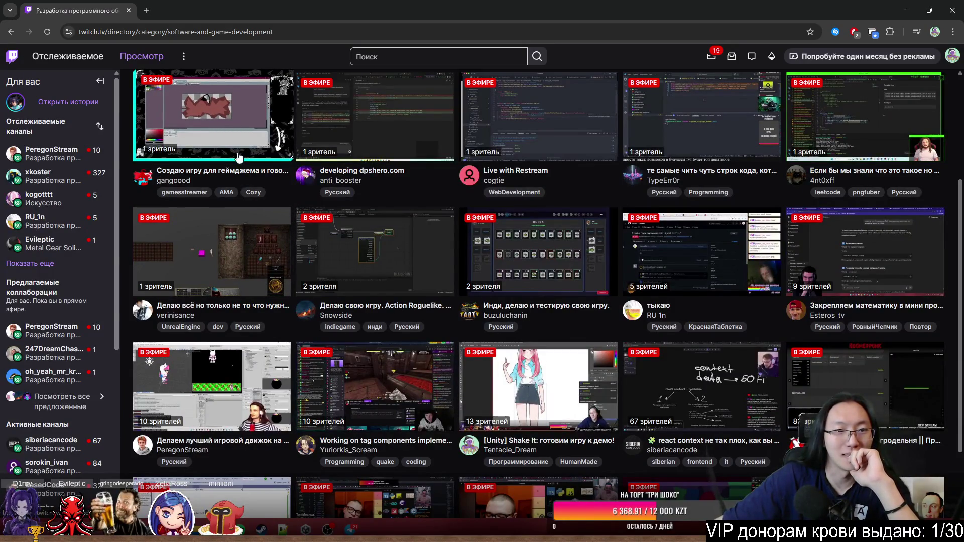
scroll(229, 211, up, 2)
Preview the game-jam stream in a new tab, close it, then open the inventory-game stream
click(182, 10)
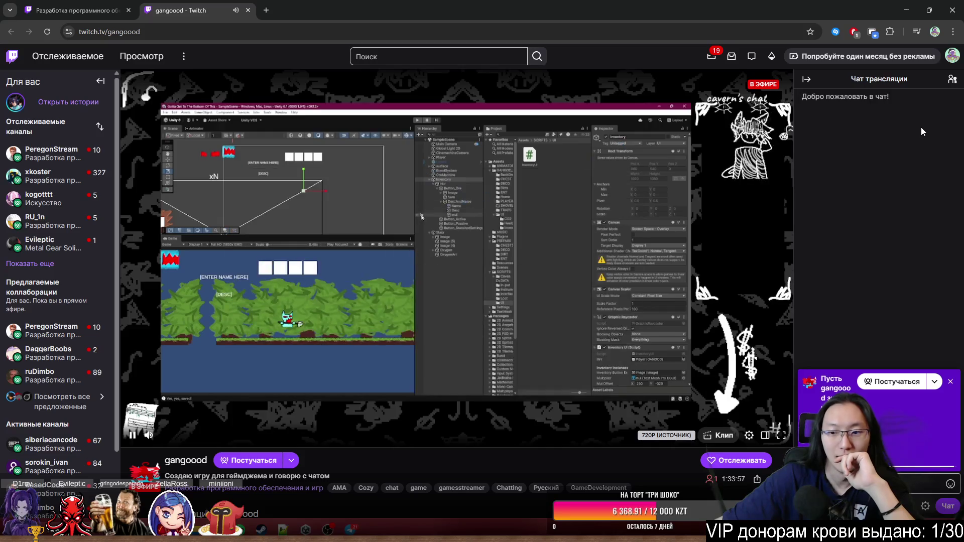
click(247, 10)
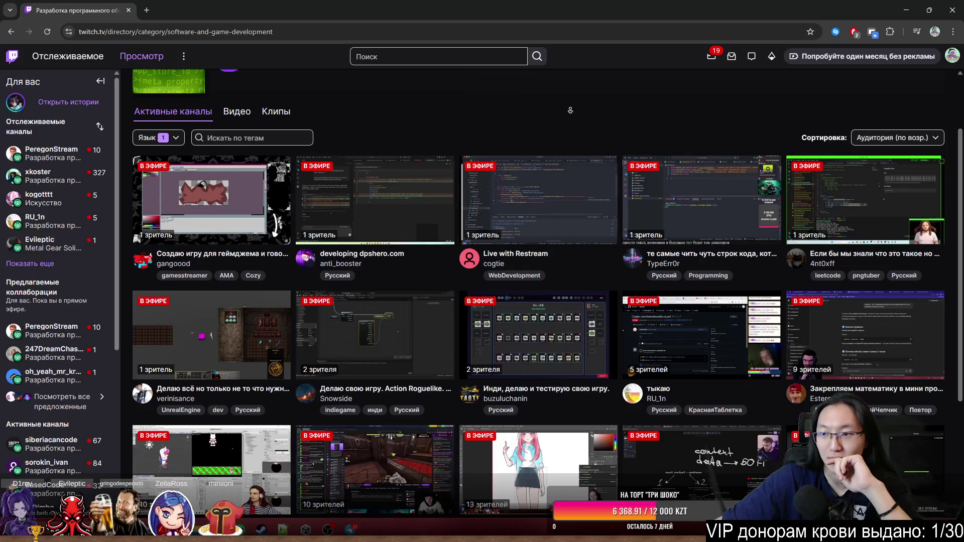
scroll(431, 210, down, 1)
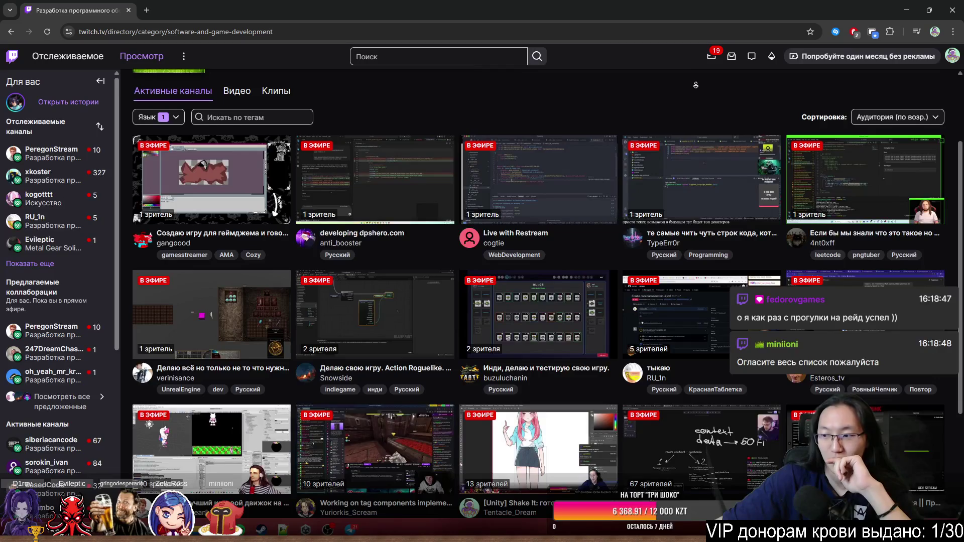
scroll(698, 87, down, 1)
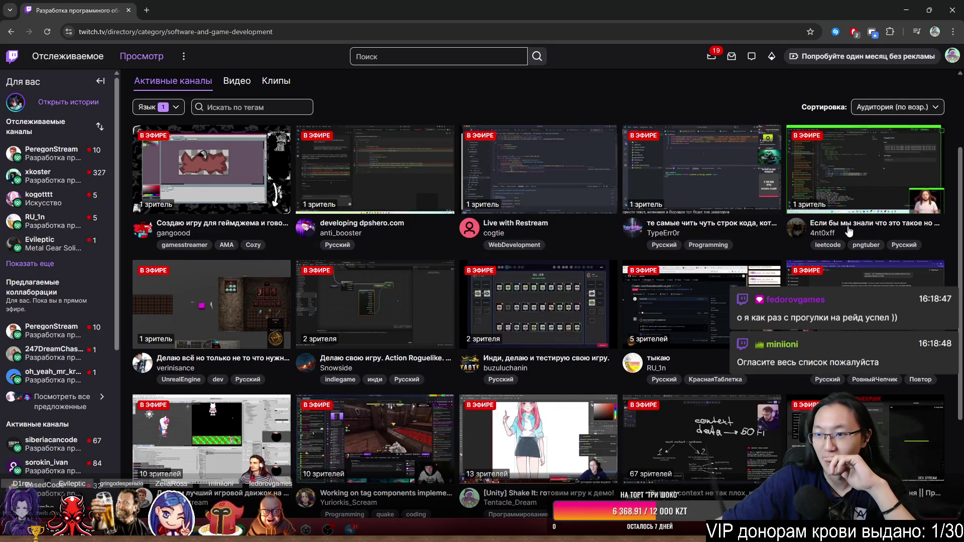
scroll(771, 234, down, 3)
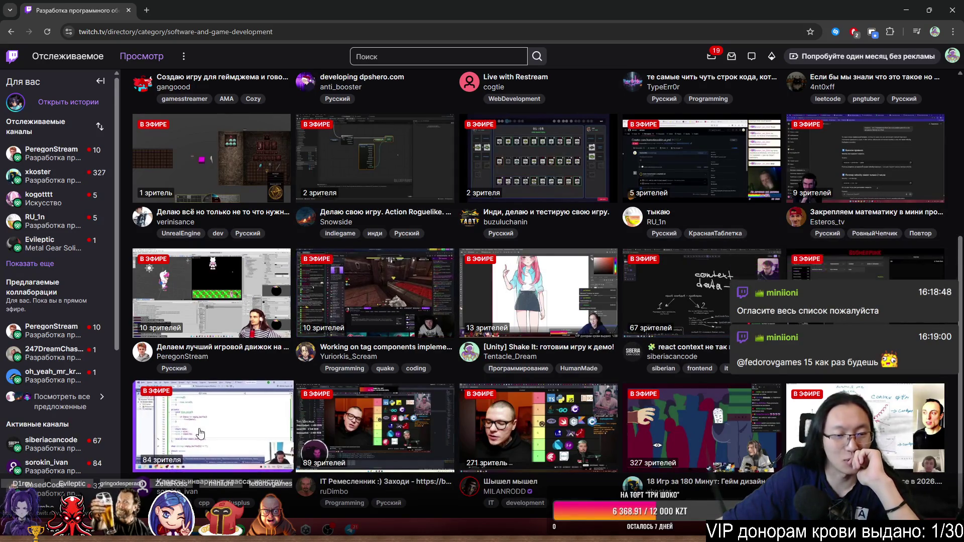
scroll(201, 432, up, 2)
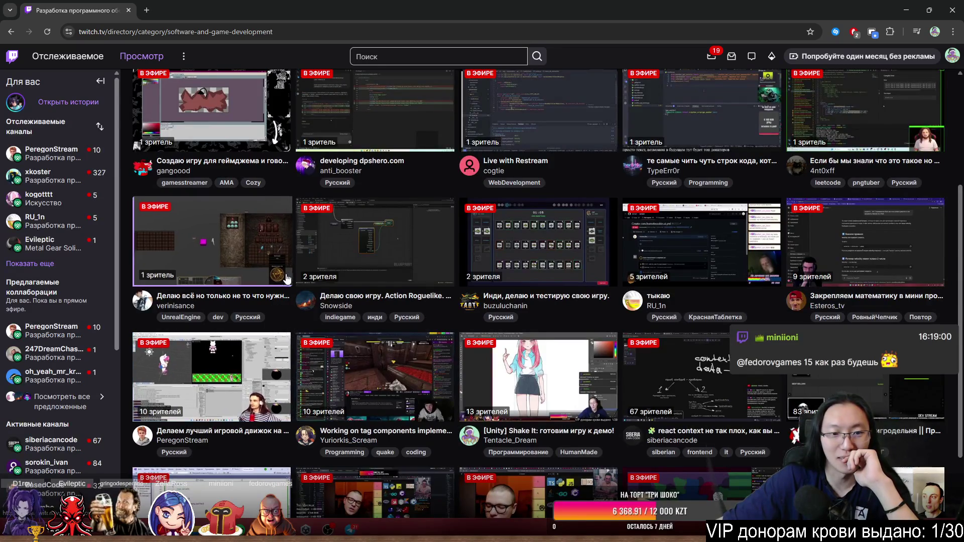
click(236, 5)
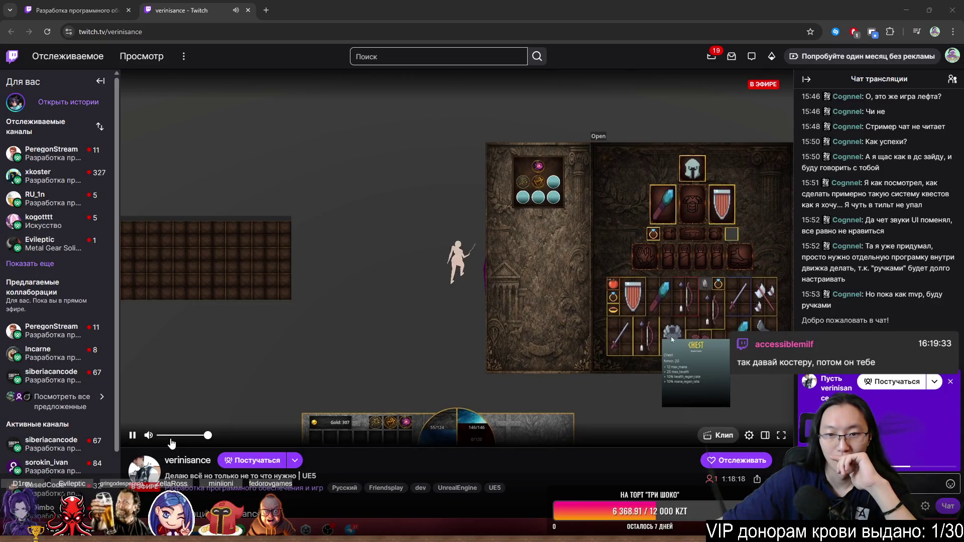
click(248, 10)
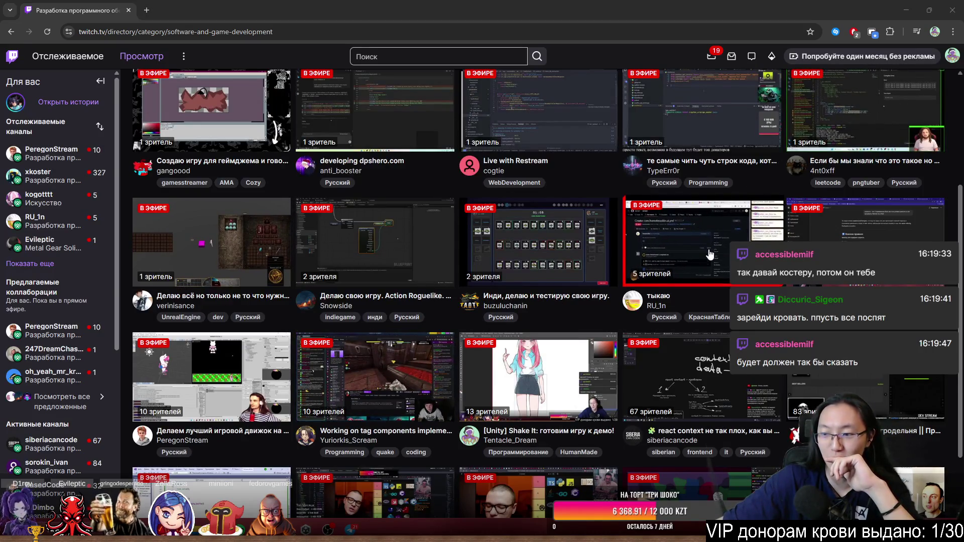
scroll(719, 225, up, 3)
scroll(854, 201, down, 2)
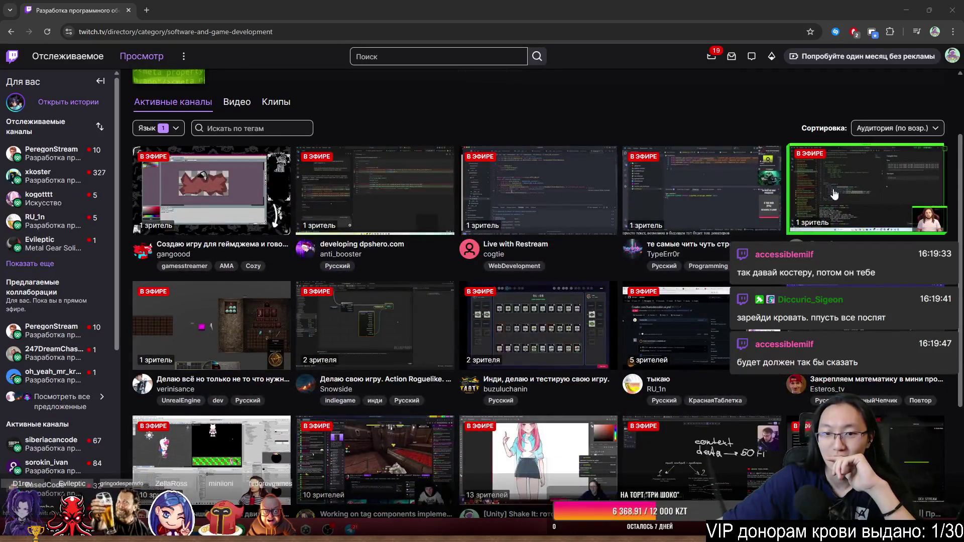
click(838, 192)
click(167, 6)
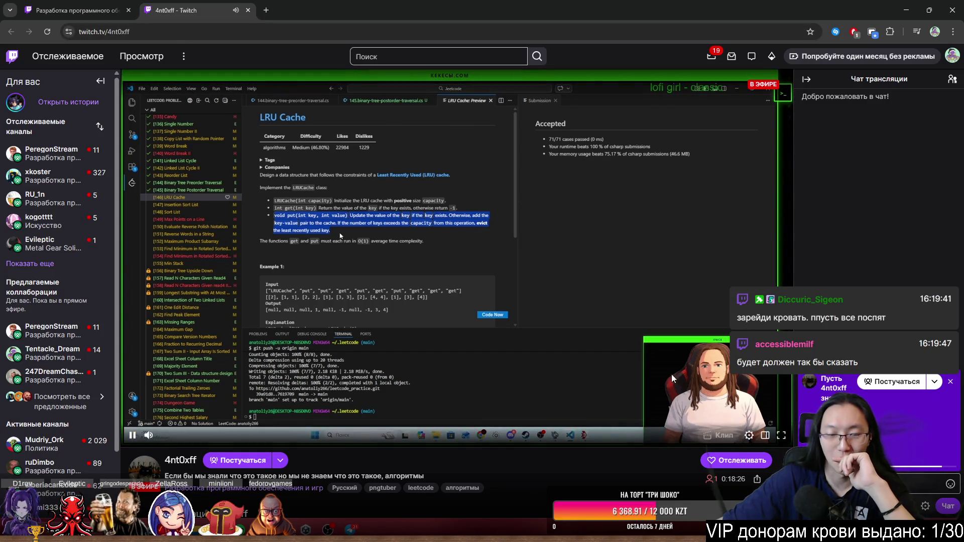
click(249, 10)
scroll(373, 202, down, 3)
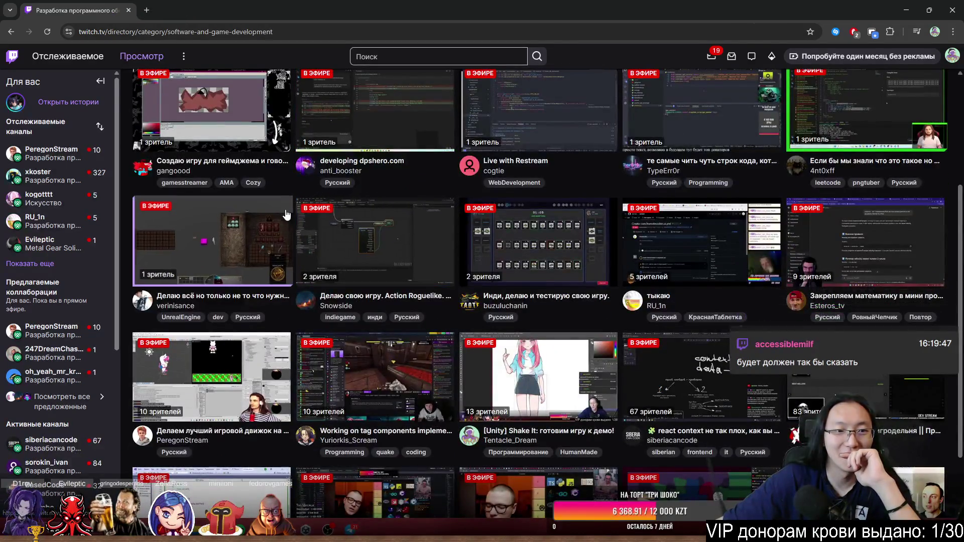
scroll(287, 214, down, 2)
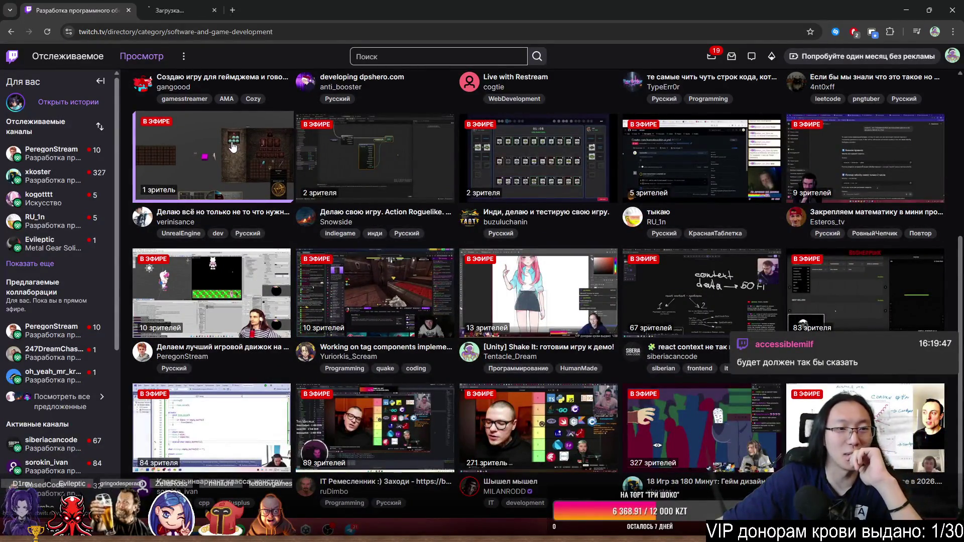
Open the live JS game-engine stream and watch it in Chrome
click(197, 8)
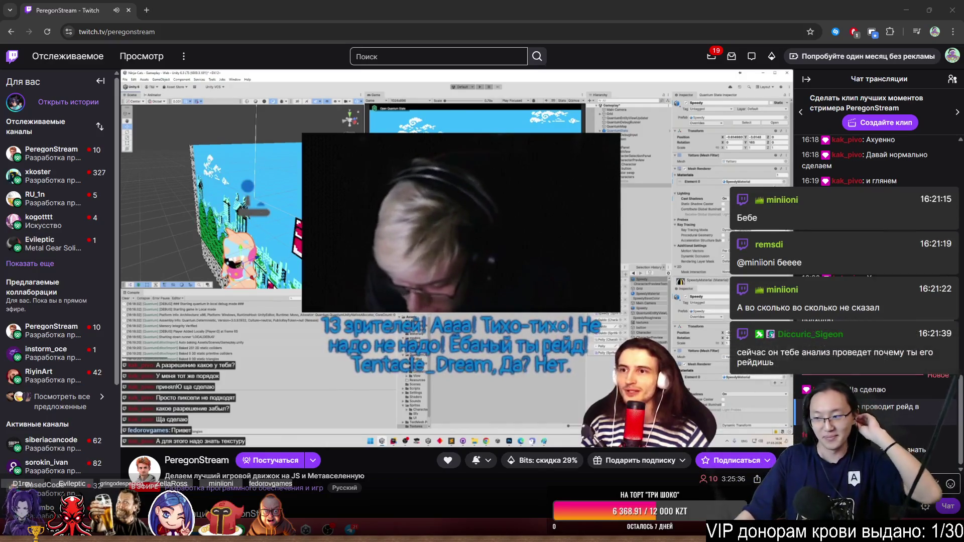
click(934, 435)
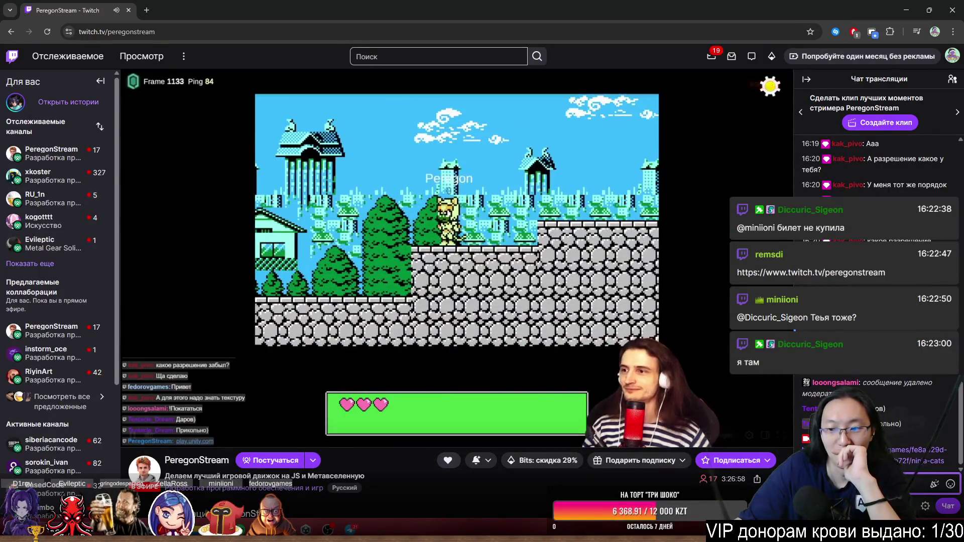
click(917, 455)
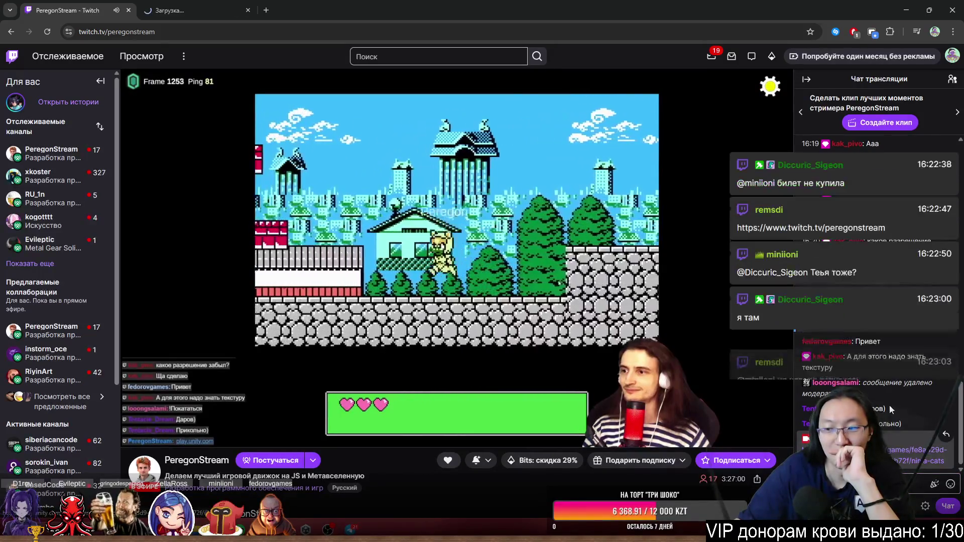
Move the game link from the PeregonStream chat into its own separate browser window
mouse_move(196, 10)
mouse_down()
mouse_move(272, 11)
mouse_move(963, 151)
mouse_up()
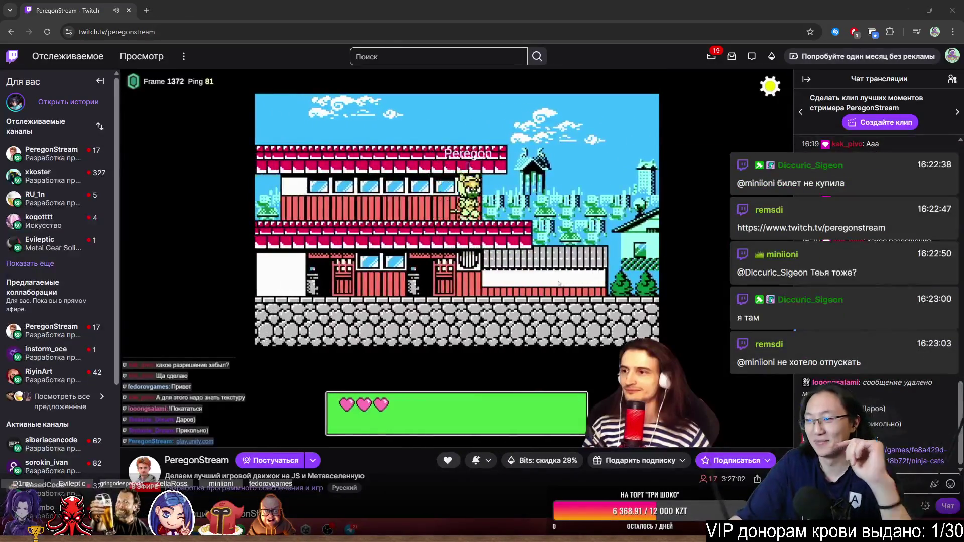